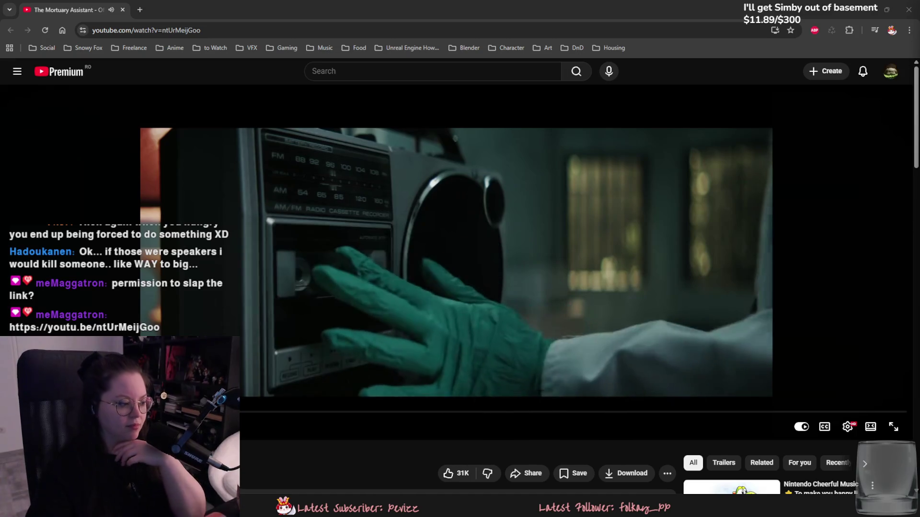
Switch the Mortuary Assistant trailer to 1080p quality and play it fullscreen.
left_click(737, 396)
left_click(848, 427)
left_click(853, 393)
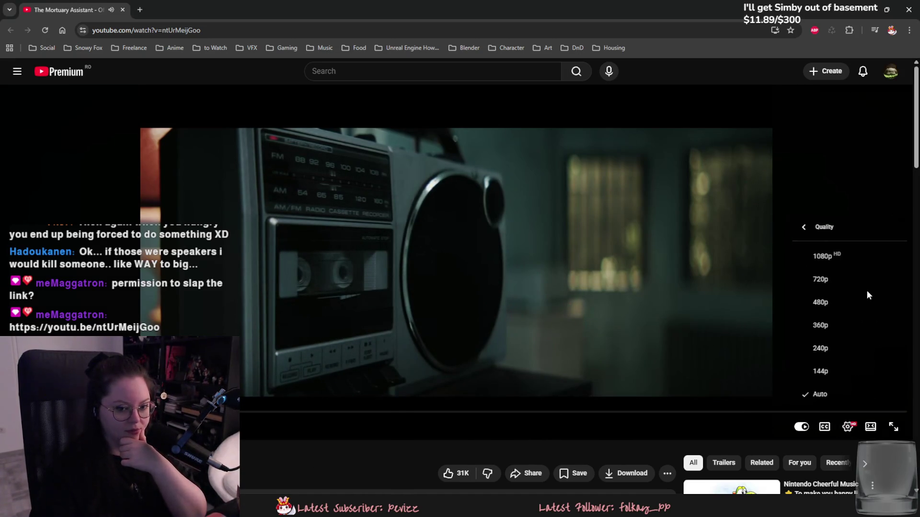
left_click(851, 265)
left_click(341, 371)
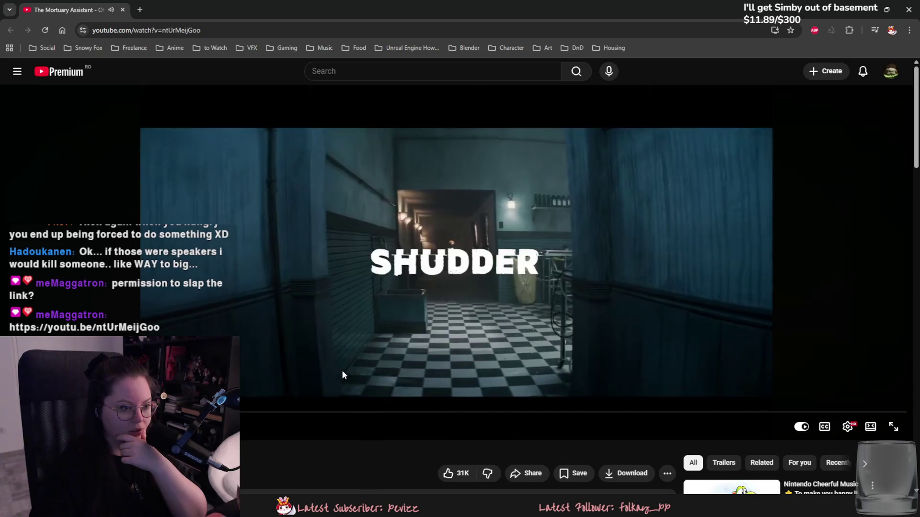
key("F11")
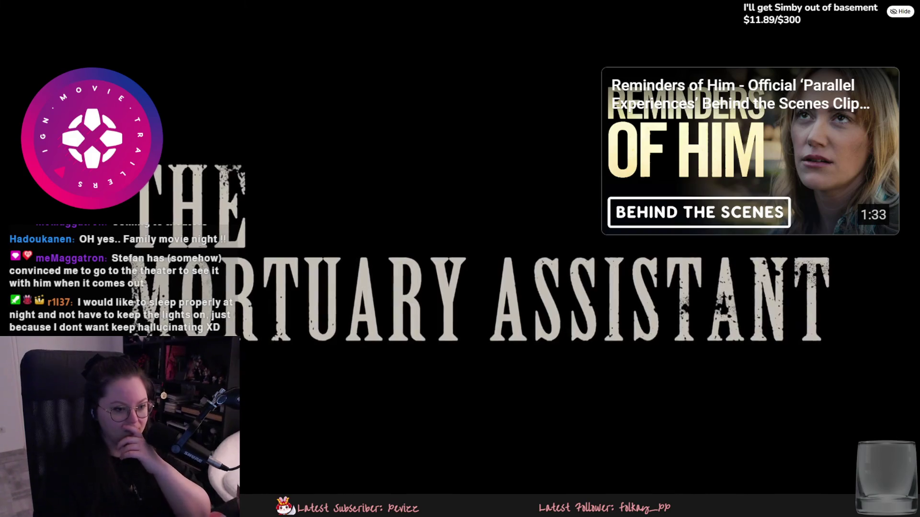
Exit fullscreen and pause the trailer on its end credits.
key("Escape")
key("space")
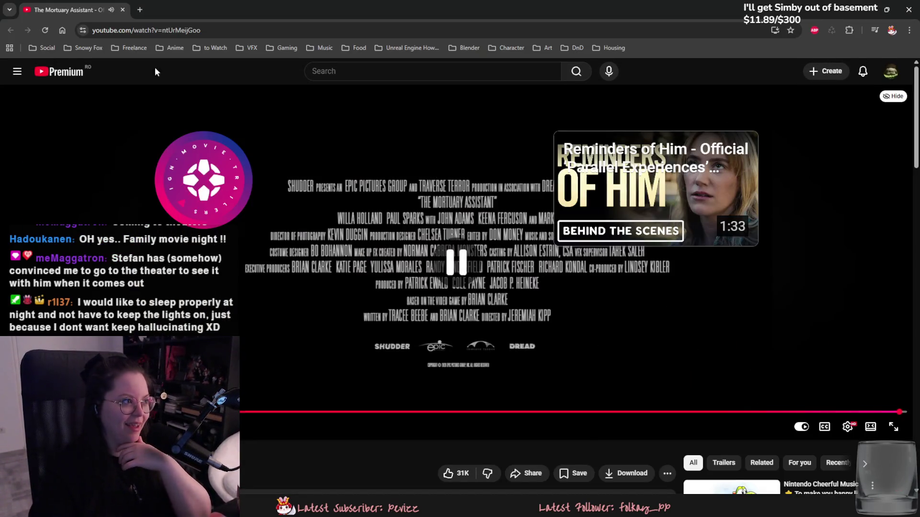
Switch from the browser back to the Blender Blockout1 project.
key("alt+Tab")
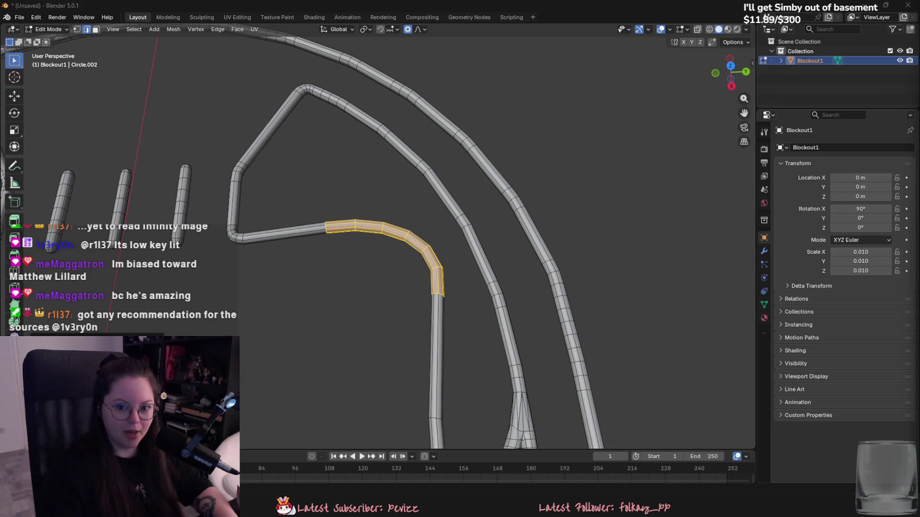
key("alt+Tab")
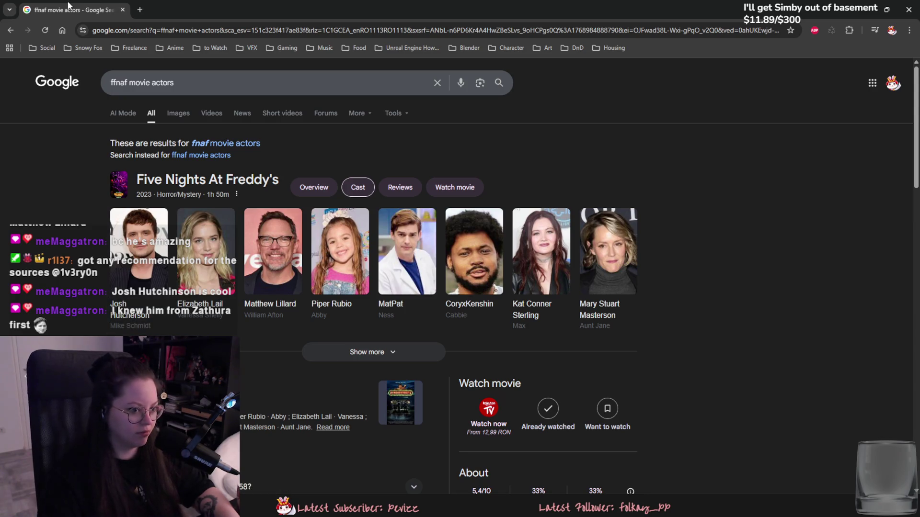
key("alt+Tab")
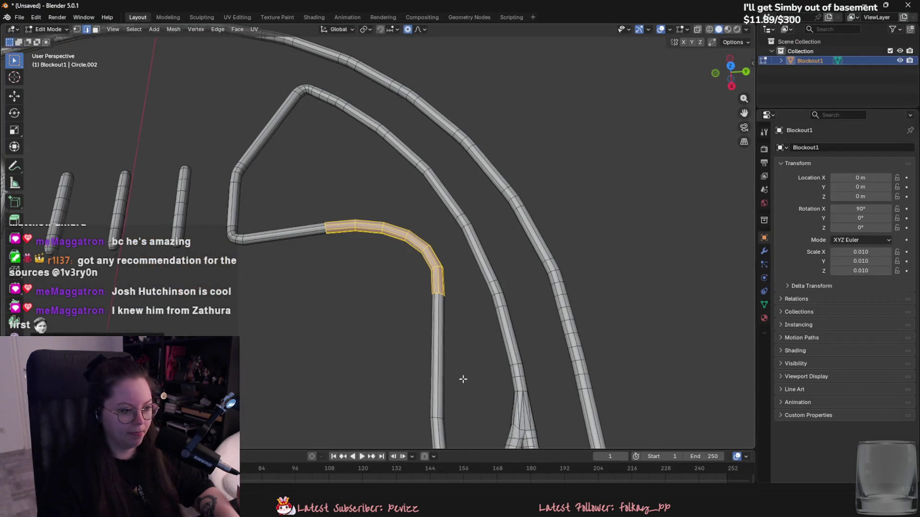
middle_click_drag(462, 375, 392, 369)
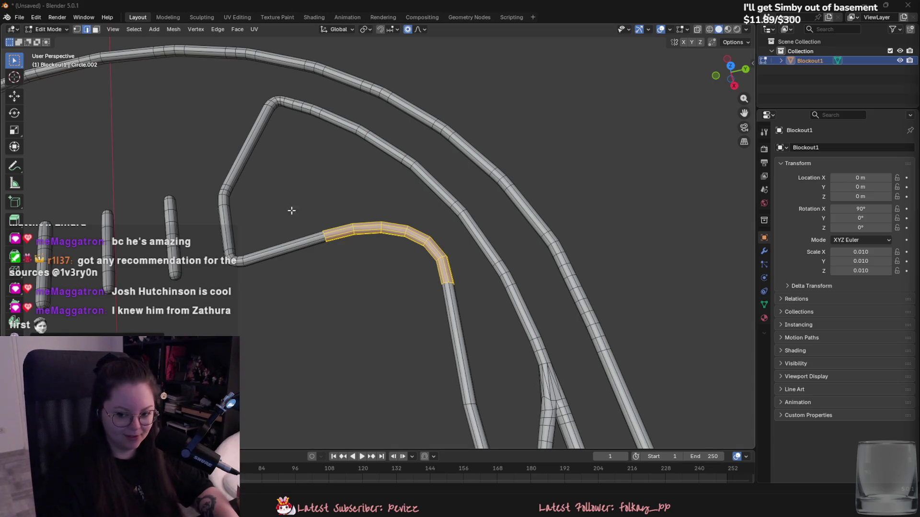
In face mode, delete the curved tube section's faces, leaving two open tube ends.
middle_click_drag(290, 208, 324, 222)
right_click(341, 393)
left_click(340, 482)
middle_click_drag(365, 364, 406, 288)
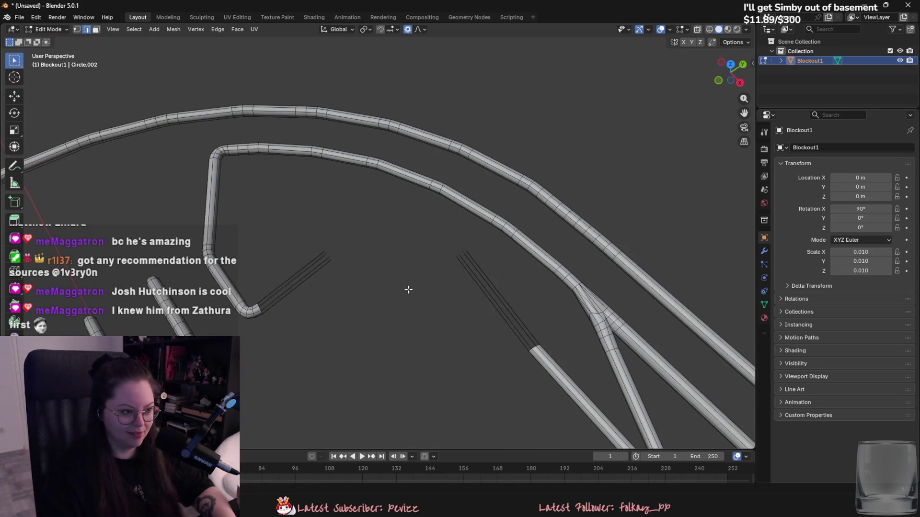
key("ctrl+z")
key("1")
right_click(367, 464)
key("3")
right_click(372, 245)
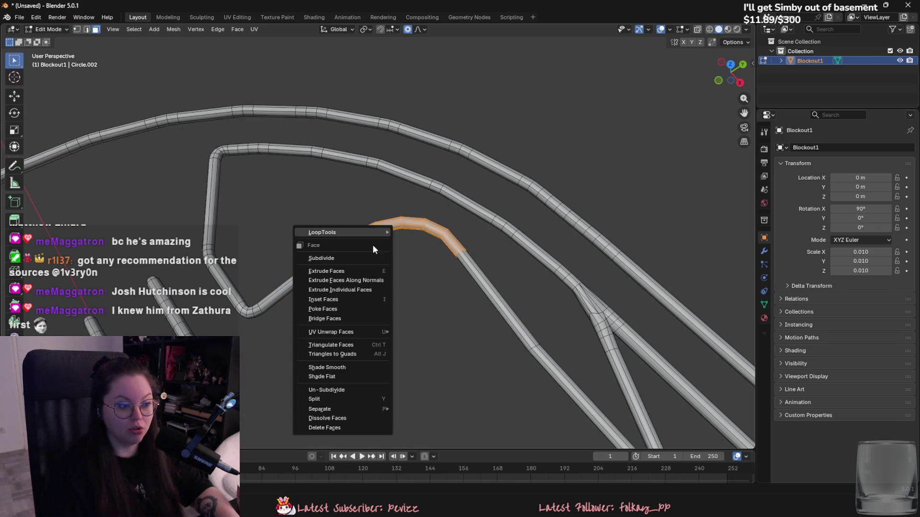
left_click(346, 428)
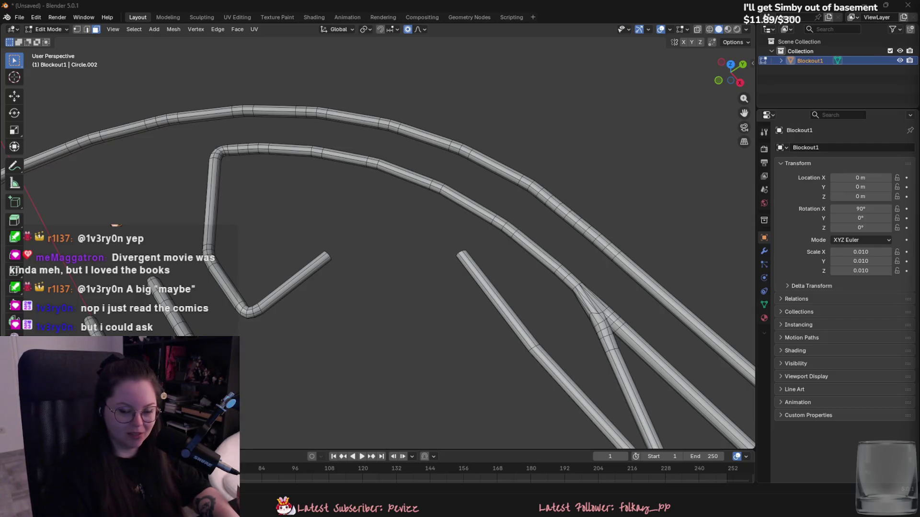
In edge mode, select the open end loops of both tubes.
scroll(550, 329, "up", 6)
key("2")
left_click(582, 222)
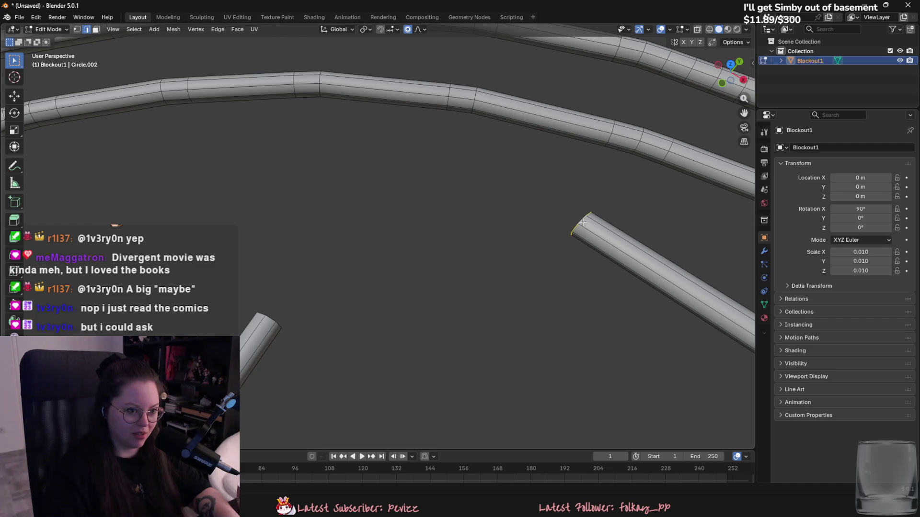
left_click(270, 320, "alt+shift")
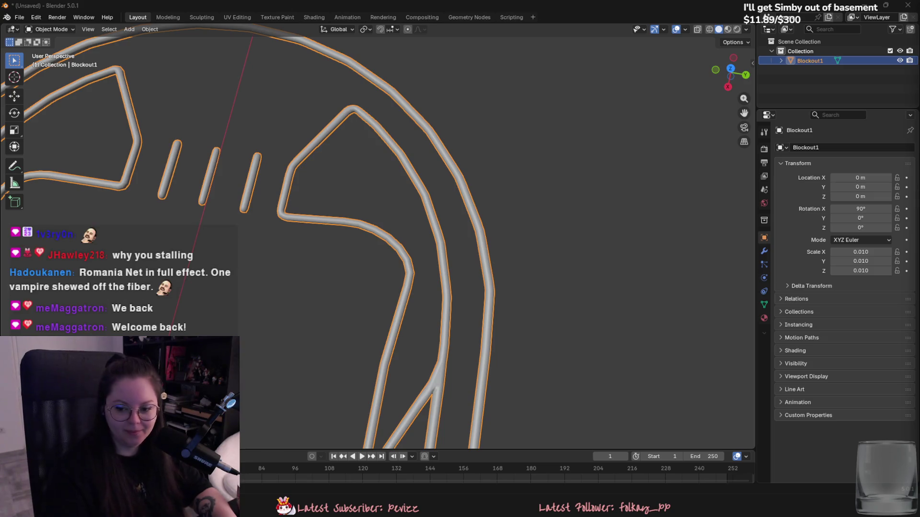
Move an edge loop on the inner tube's bend with proportional falloff, excluding Z.
middle_click_drag(455, 211, 469, 200)
scroll(469, 200, "down", 3)
scroll(439, 235, "up", 4)
key("Tab")
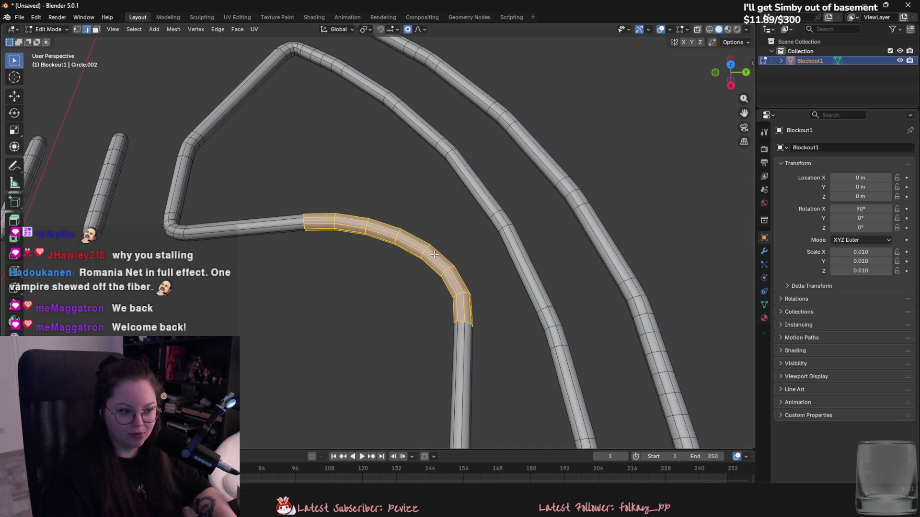
key("ctrl+r")
left_click(435, 255)
key("g")
key("shift+z")
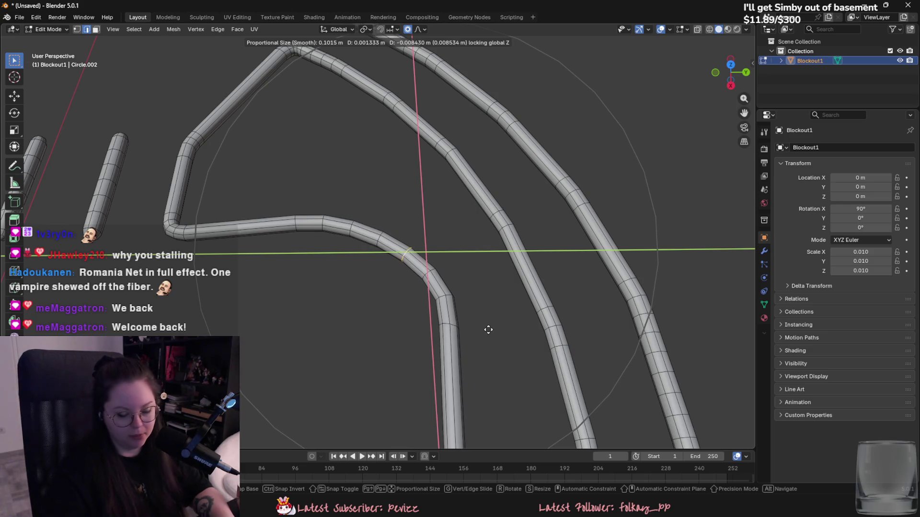
left_click(488, 330)
scroll(491, 333, "down", 3)
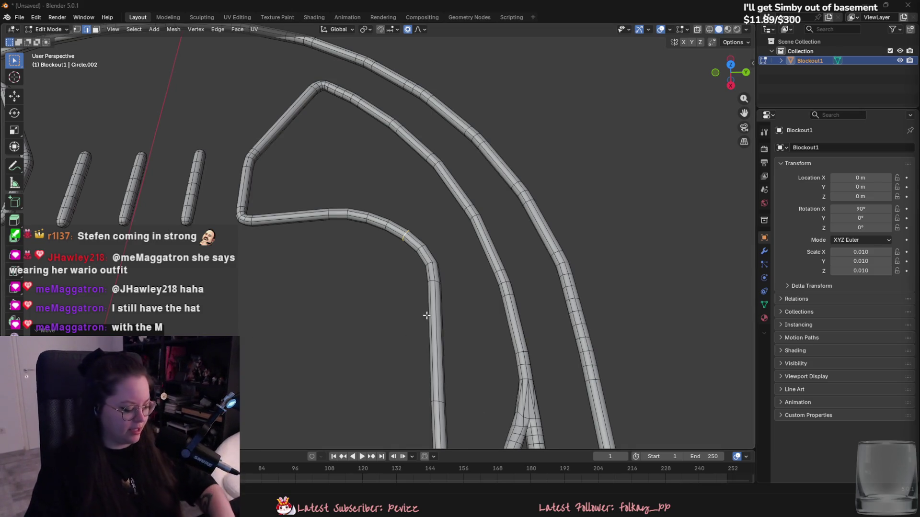
Move another edge loop on the bend, excluding Z, to smooth the curve further.
scroll(426, 315, "up", 3)
left_click(465, 292, "alt")
mouse_move(464, 292)
middle_mouse_down()
mouse_move(466, 326)
mouse_move(476, 308)
mouse_move(471, 331)
middle_mouse_up()
key("g")
key("shift+z")
left_click(466, 336)
scroll(466, 336, "down", 3)
Zoom out to frame the whole Blockout1 logo in Object Mode.
scroll(438, 321, "up", 1)
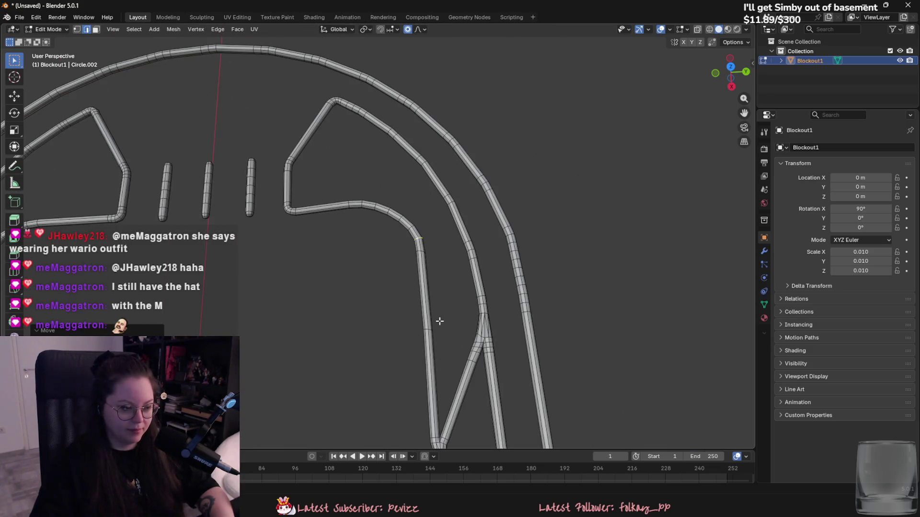
scroll(438, 320, "up", 2)
scroll(433, 337, "up", 1)
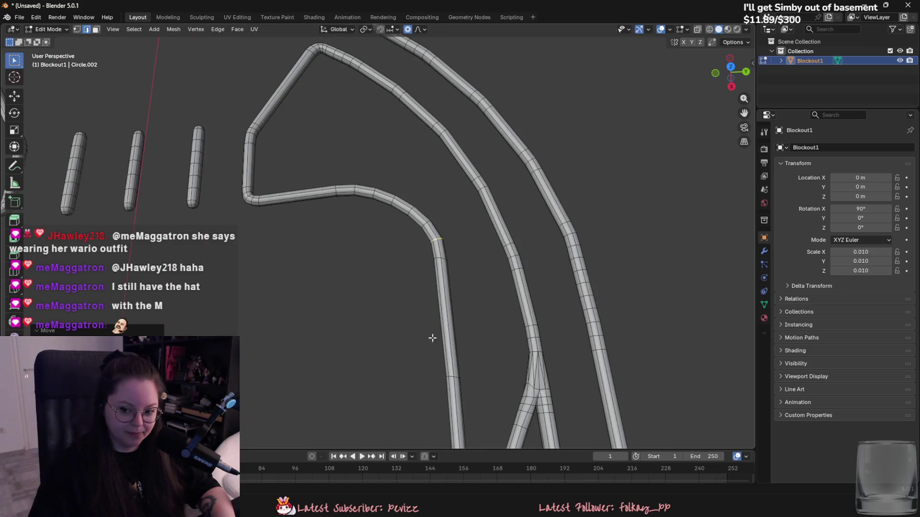
scroll(419, 344, "up", 1)
middle_click_drag(421, 347, 449, 342, "shift")
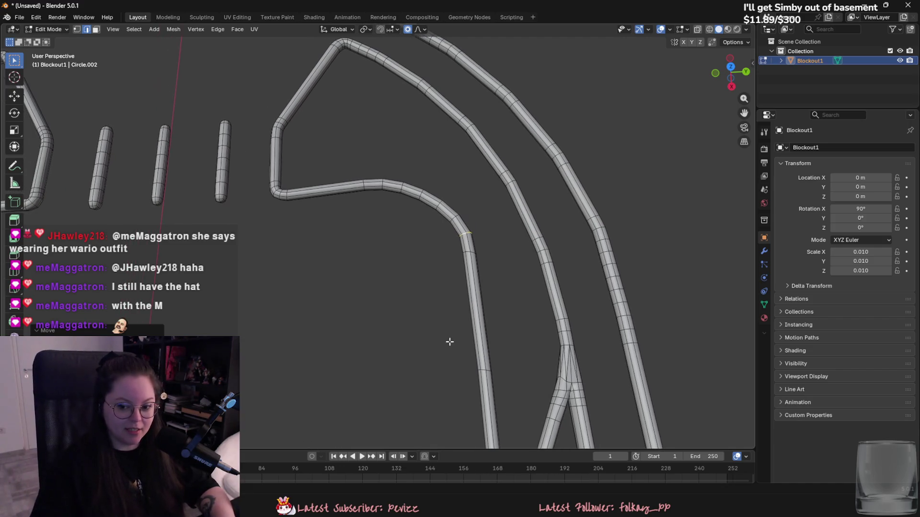
scroll(451, 342, "up", 2)
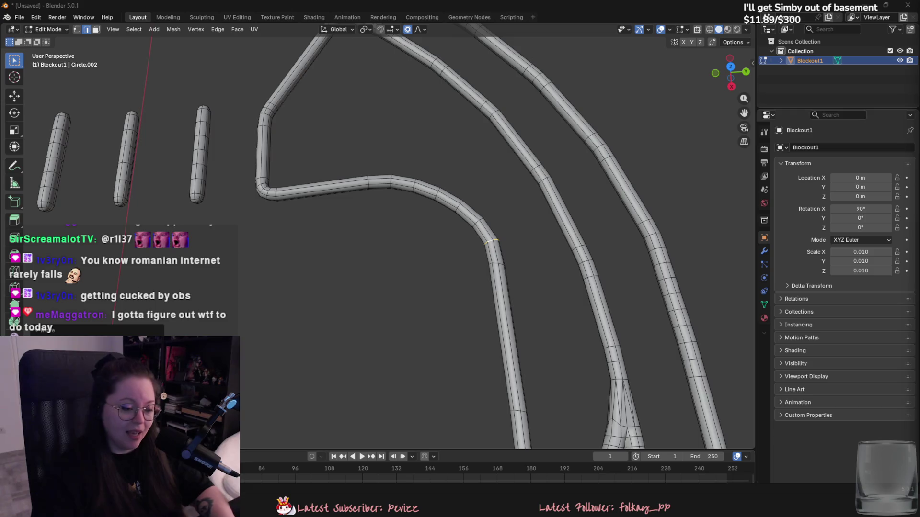
scroll(318, 256, "down", 5)
key("Tab")
scroll(350, 287, "down", 3)
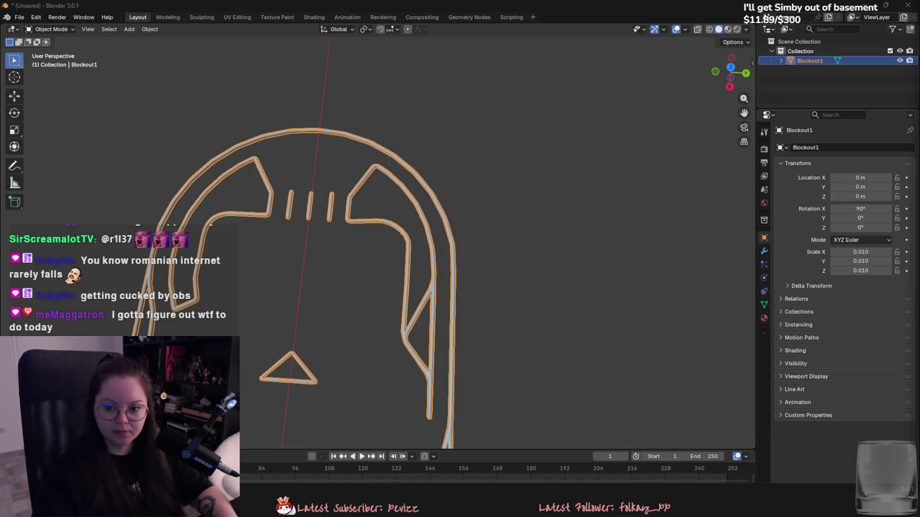
scroll(489, 244, "up", 5)
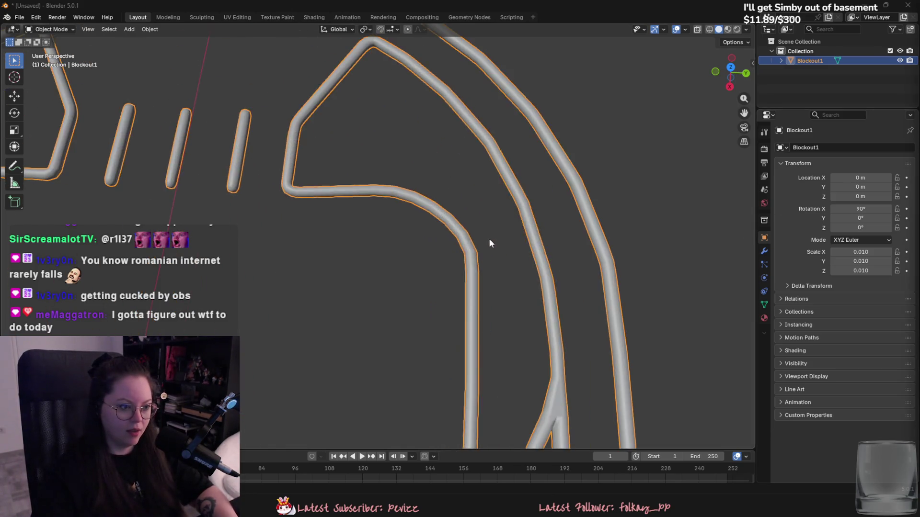
scroll(490, 243, "down", 2)
Back in Edit Mode, delete the faces along the tube bend.
key("Tab")
key("3")
mouse_move(375, 197)
left_mouse_down()
mouse_move(434, 218)
mouse_move(455, 256)
left_mouse_up()
key("x")
left_click(455, 257)
In edge mode, shift the horizontal tube's end ring slightly along X.
key("2")
mouse_move(485, 288)
middle_mouse_down()
mouse_move(438, 284)
mouse_move(431, 299)
mouse_move(479, 271)
middle_mouse_up()
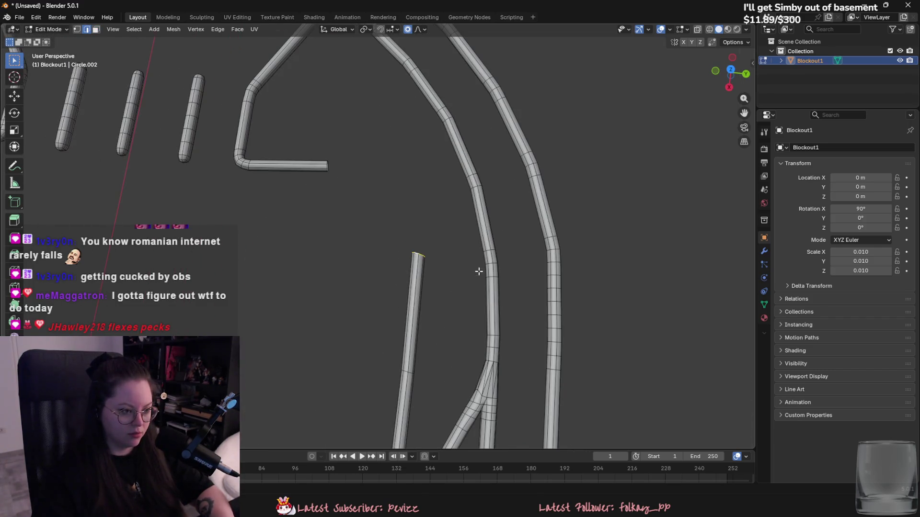
key("g")
key("z")
key("Escape")
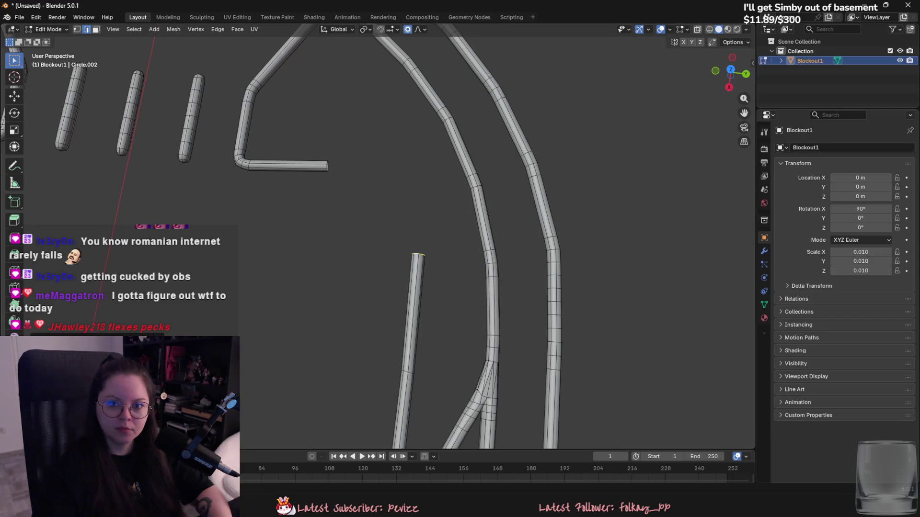
middle_click_drag(596, 103, 432, 165)
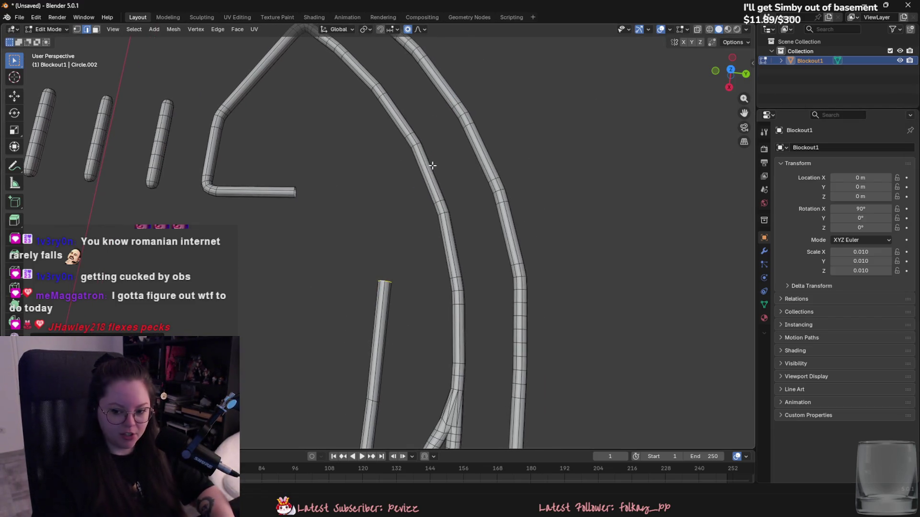
left_click(294, 192, "alt")
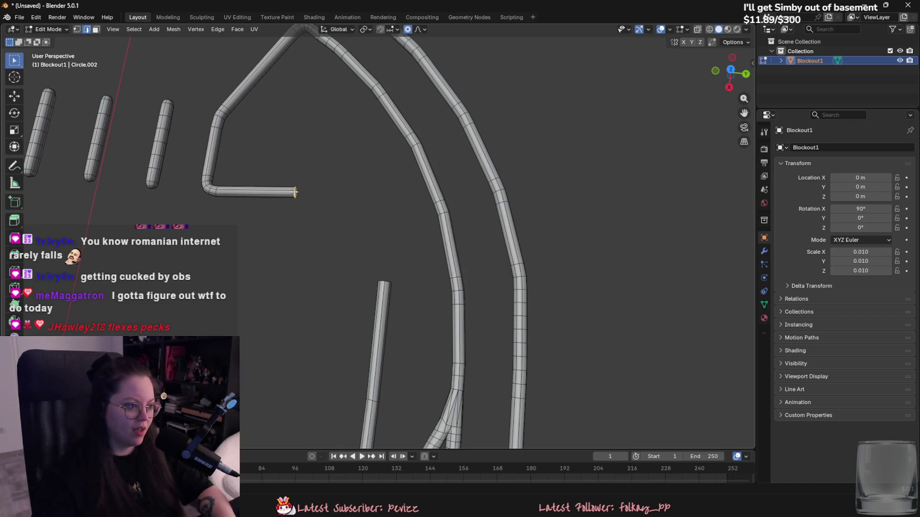
key("g")
key("x")
left_click(335, 202)
Try rotating and falloff-moving the tube end, cancelling each attempt.
mouse_move(335, 202)
middle_mouse_down()
mouse_move(353, 191)
mouse_move(409, 202)
middle_mouse_up()
key("r")
key("z")
key("Escape")
key("r")
key("Escape")
scroll(411, 199, "up", 5)
key("g")
key("shift+z")
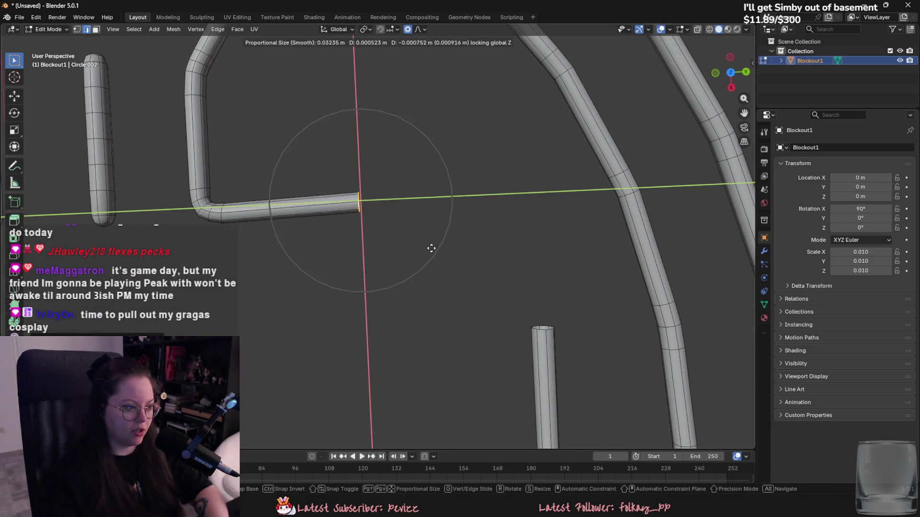
key("Escape")
scroll(431, 249, "down", 6)
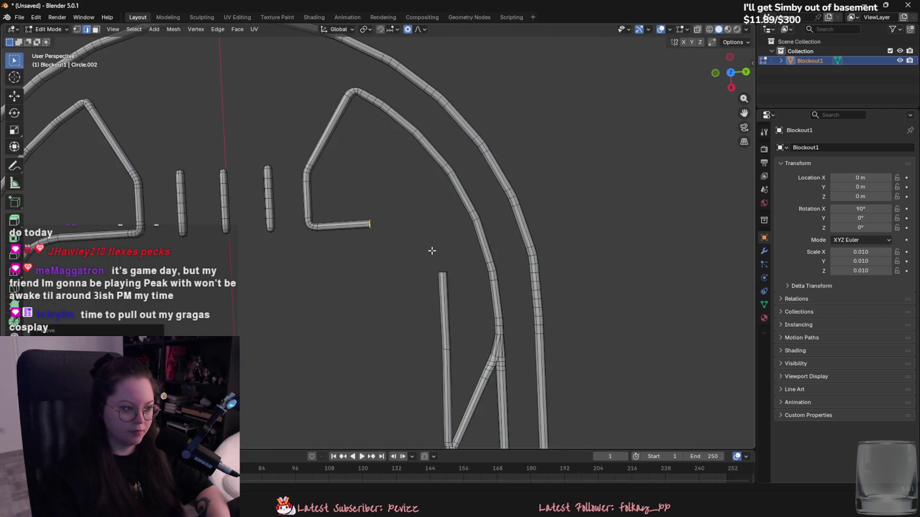
Shift the vertical tube's top ring left along Y.
left_click(458, 277, "alt")
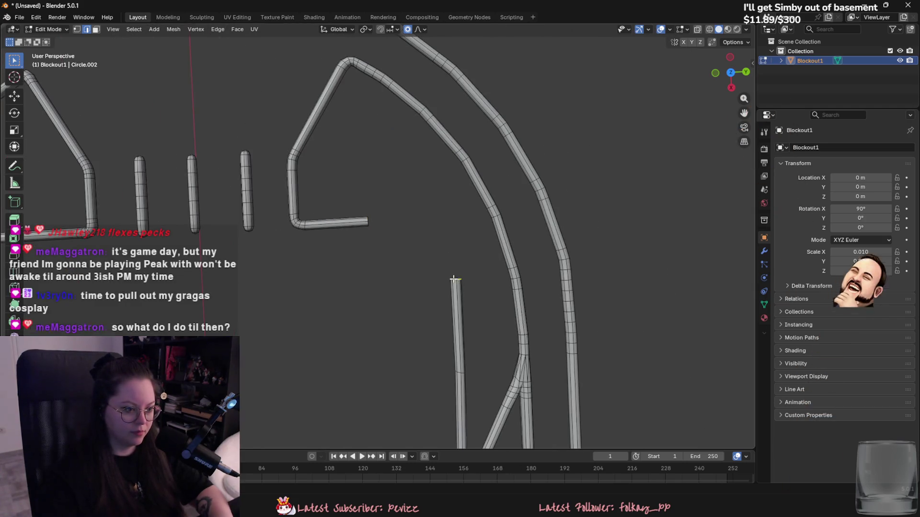
scroll(444, 241, "up", 2)
key("g")
key("shift+z")
scroll(435, 243, "down", 3)
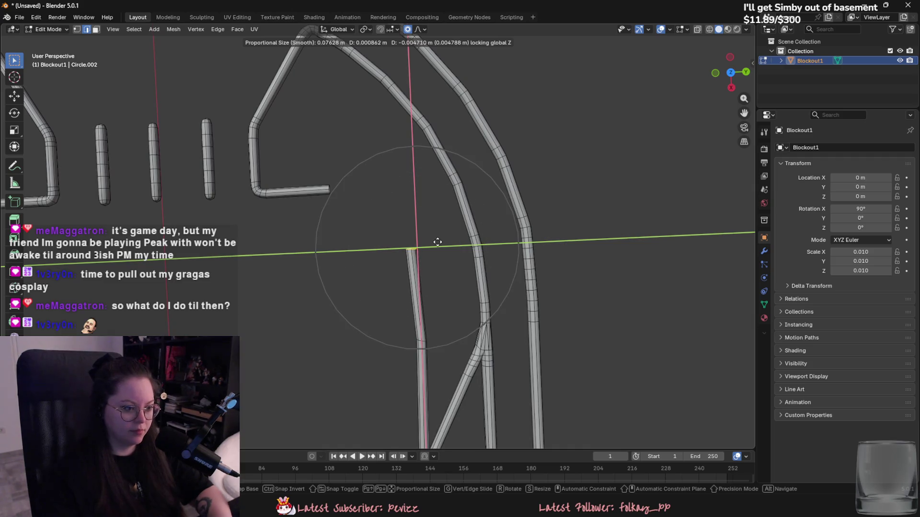
key("Escape")
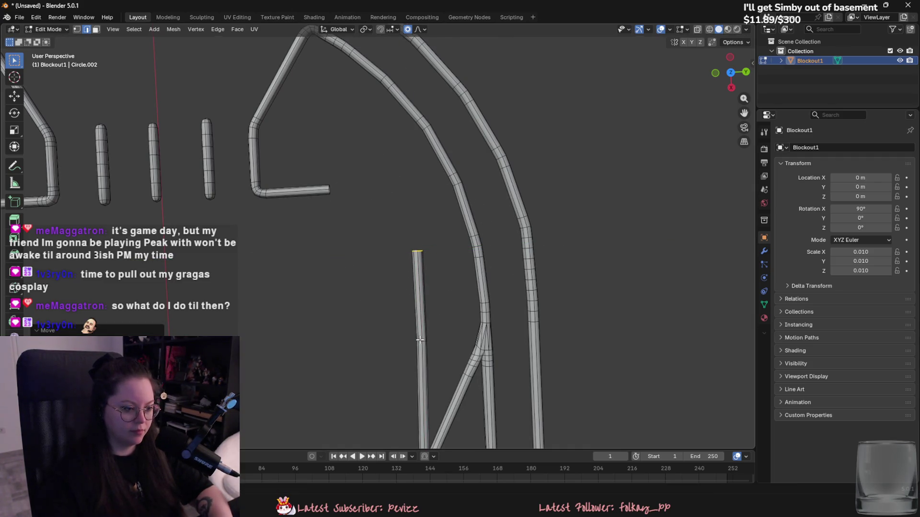
right_click(420, 341)
key("Escape")
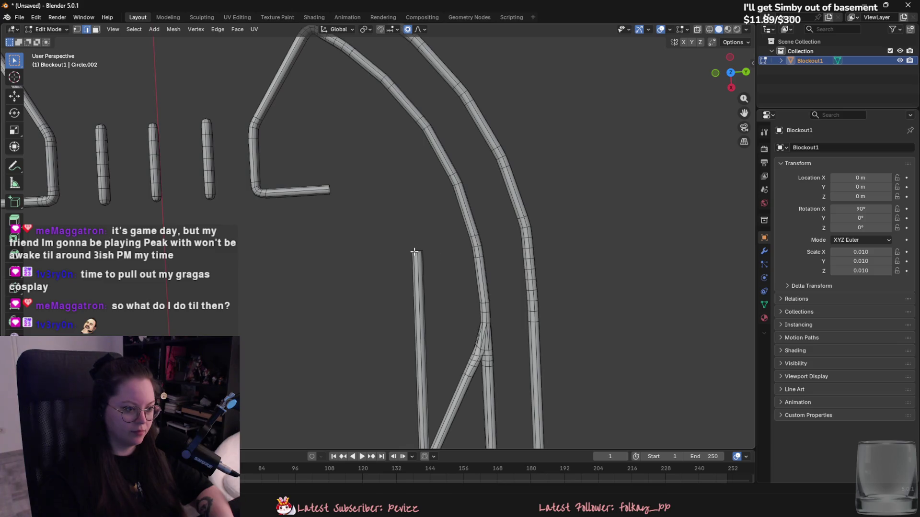
key("g")
key("y")
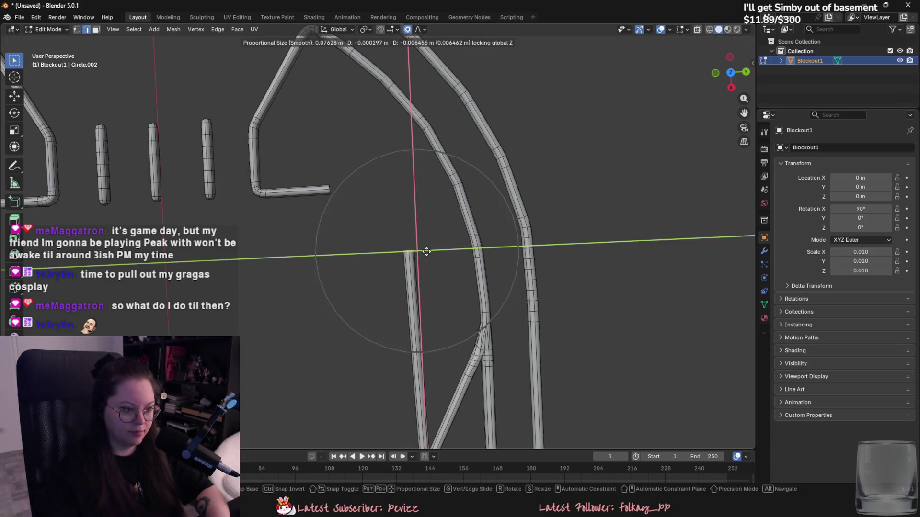
left_click(427, 252)
Extend the L-shaped tube's end ring rightward along Y, then also select the vertical tube's top.
scroll(427, 251, "down", 4)
scroll(436, 239, "up", 3)
scroll(326, 182, "up", 3)
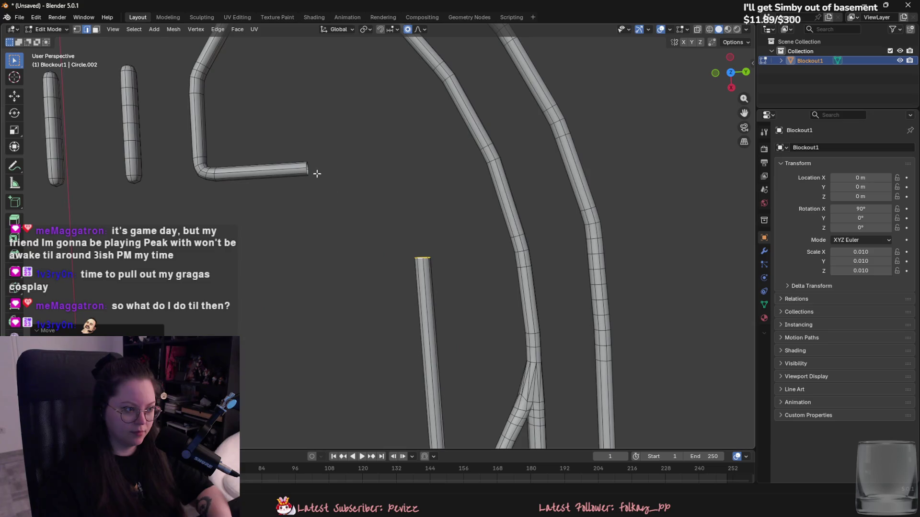
left_click(306, 170, "alt")
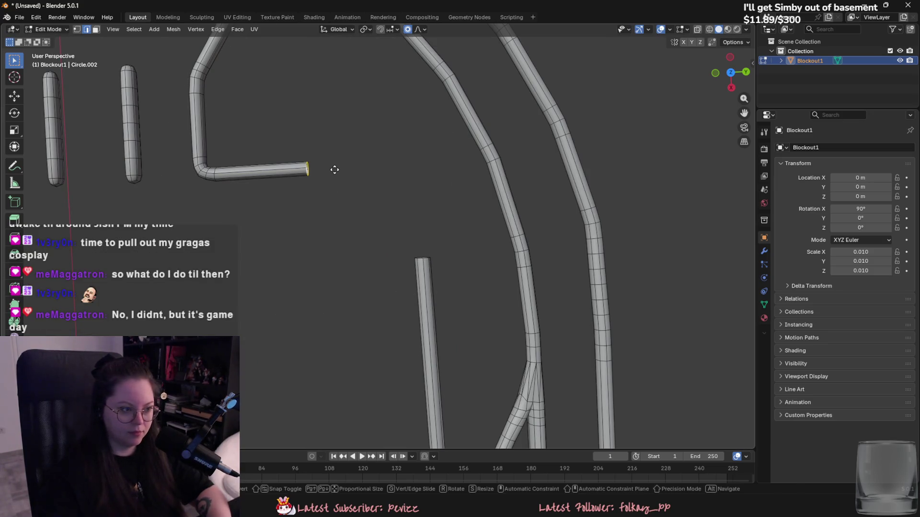
key("g")
key("x")
key("y")
scroll(336, 169, "up", 5)
left_click(381, 175)
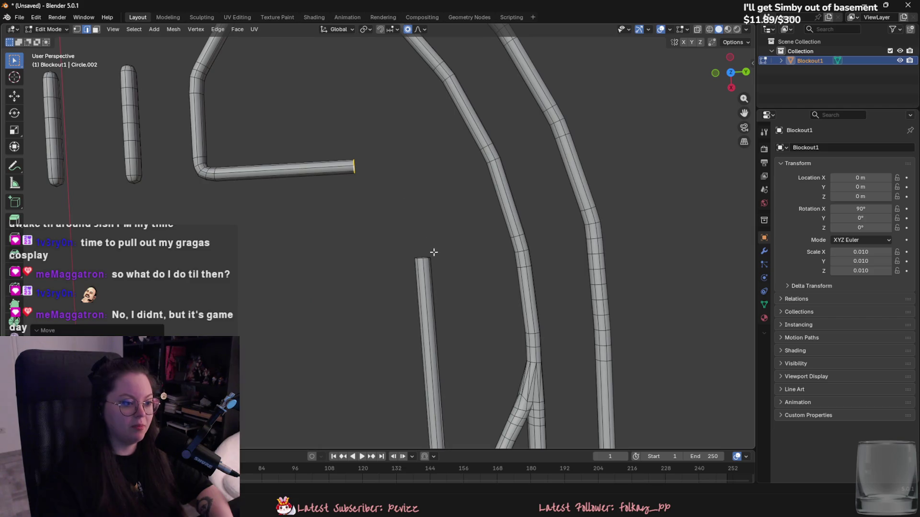
left_click(420, 258, "alt+shift")
Bridge the two rings with Bridge Edge Loops, raising cuts and smoothness for a curved bend.
key("F3")
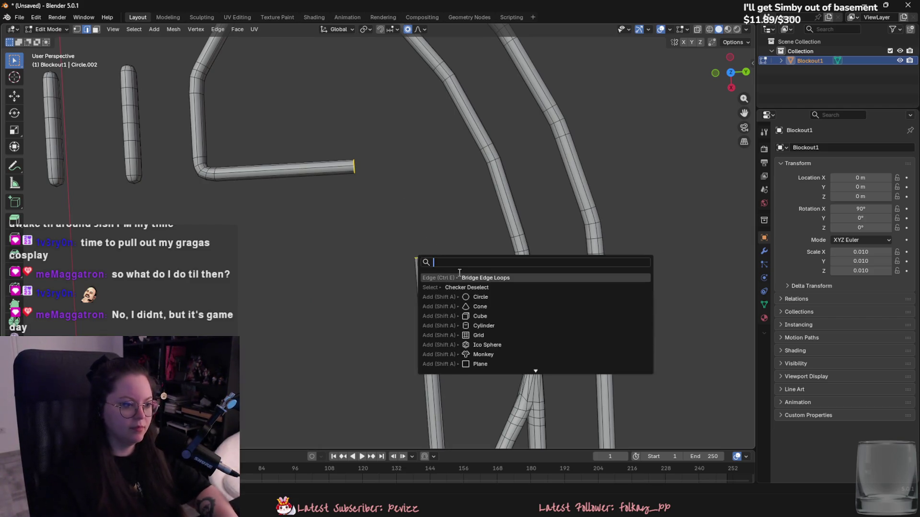
key("Return")
left_click_drag(71, 412, 105, 412)
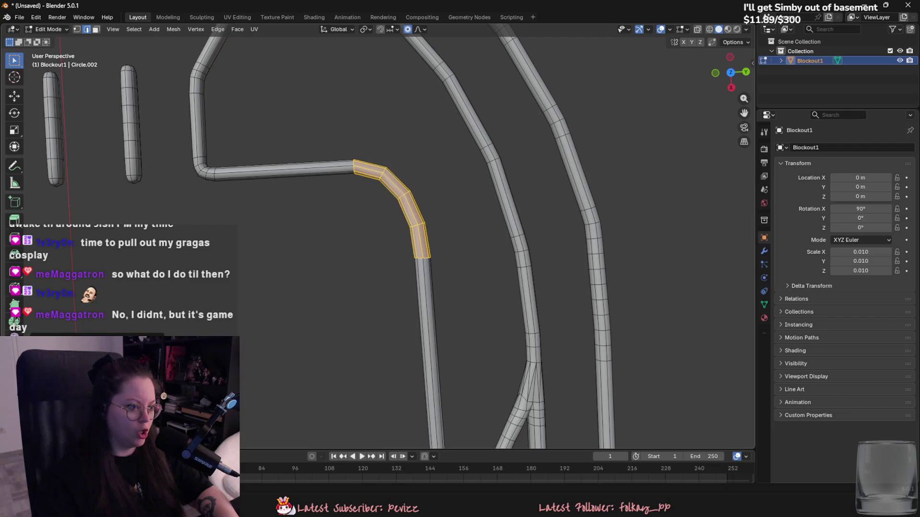
scroll(288, 295, "down", 4)
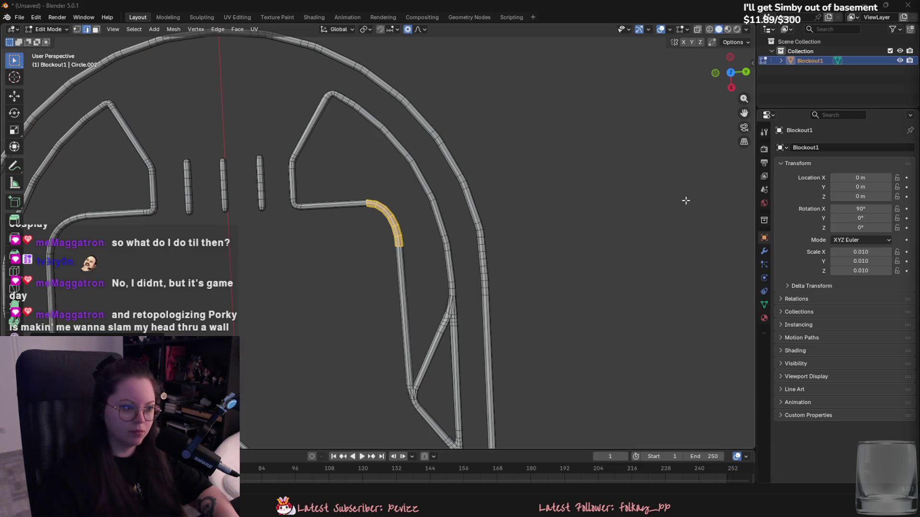
scroll(662, 200, "down", 5)
key("Tab")
scroll(527, 203, "up", 3)
scroll(480, 206, "up", 6)
key("Tab")
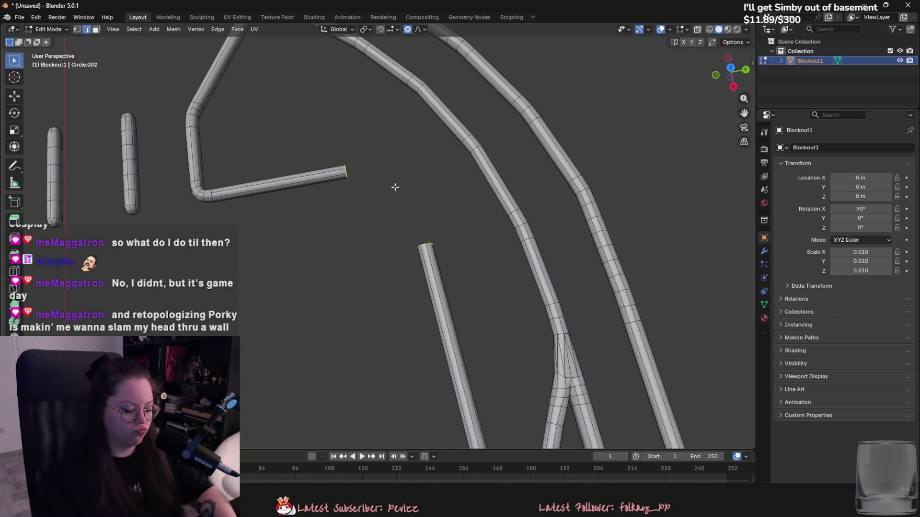
Nudge the upper tube's end loop left and add the lower tube's end loop.
left_click(344, 173, "alt")
key("g")
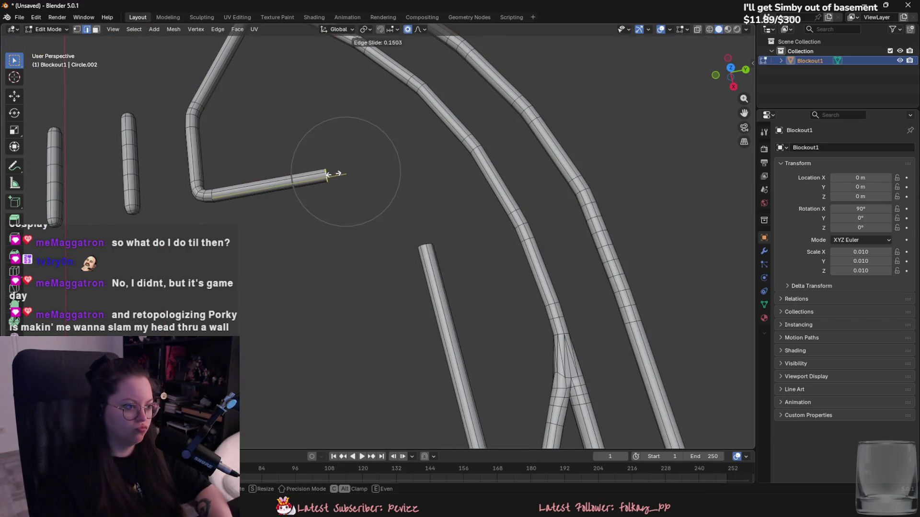
left_click(302, 179)
left_click(425, 246, "alt+shift")
Bridge the two end loops and view the finished logo in Object Mode.
key("F3")
left_click(495, 383)
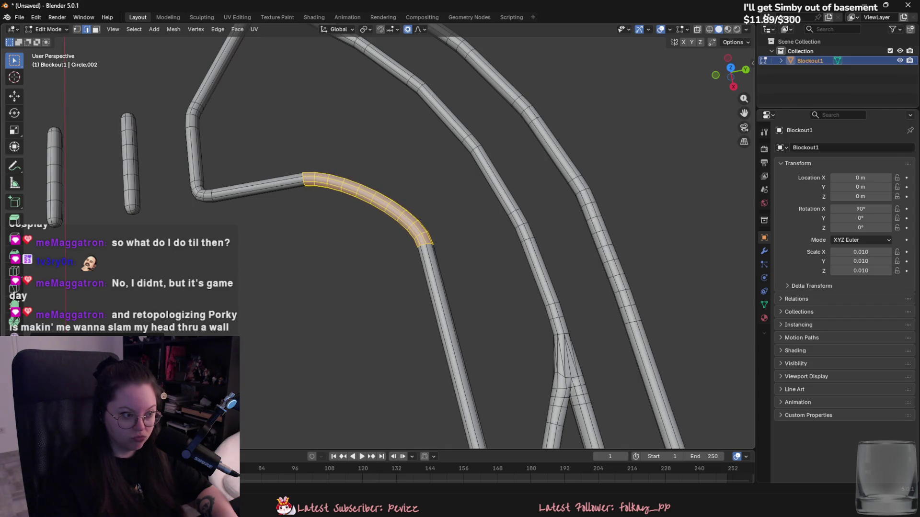
scroll(291, 339, "down", 6)
key("Tab")
mouse_move(292, 339)
middle_mouse_down()
mouse_move(347, 331)
mouse_move(316, 367)
mouse_move(322, 384)
mouse_move(337, 347)
mouse_move(372, 339)
mouse_move(374, 309)
middle_mouse_up()
scroll(374, 314, "up", 2)
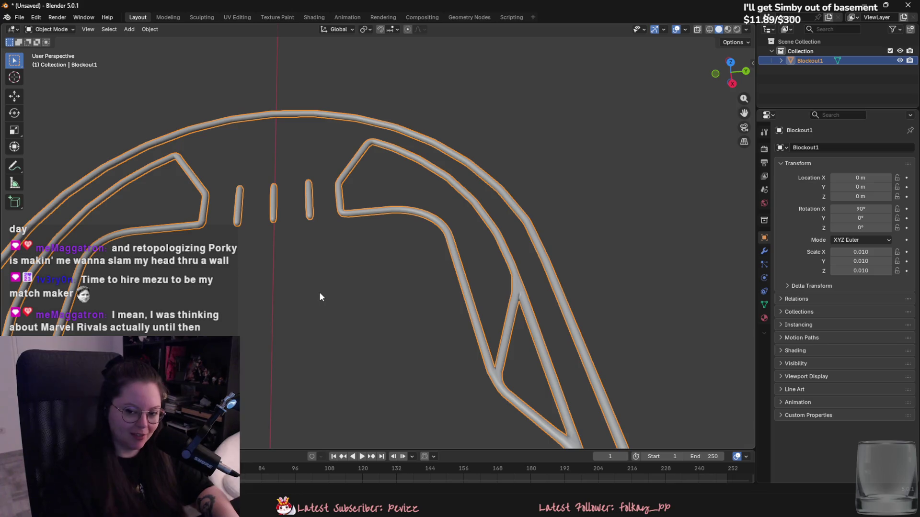
Zoom and orbit around the Blockout1 tube logo to inspect its whole outline.
scroll(308, 242, "down", 3)
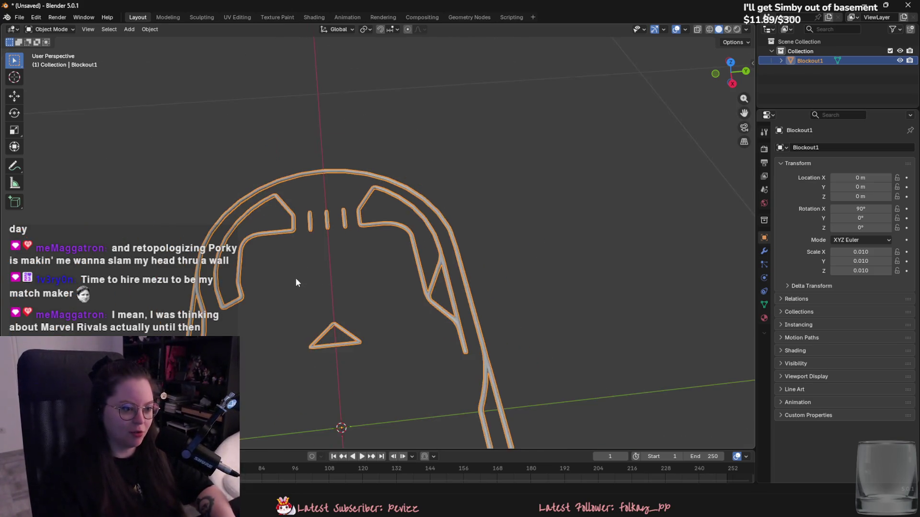
scroll(285, 289, "up", 2)
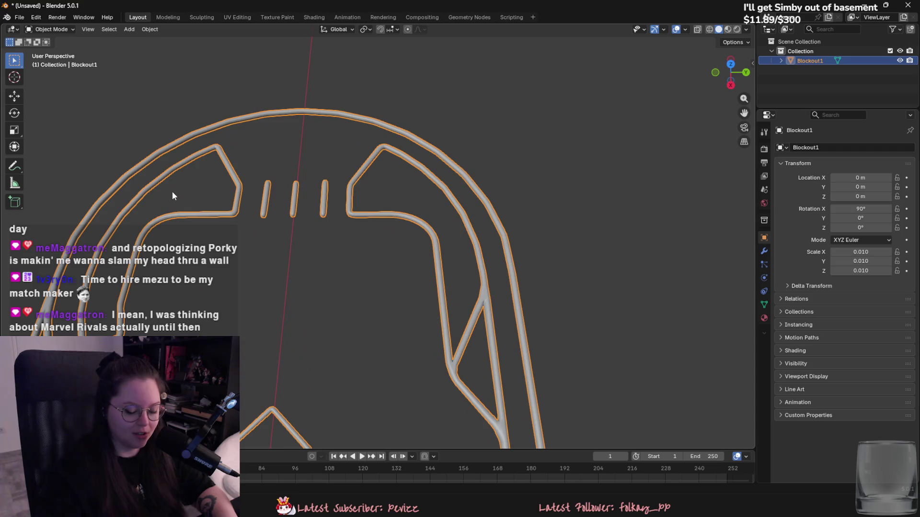
scroll(166, 187, "down", 2)
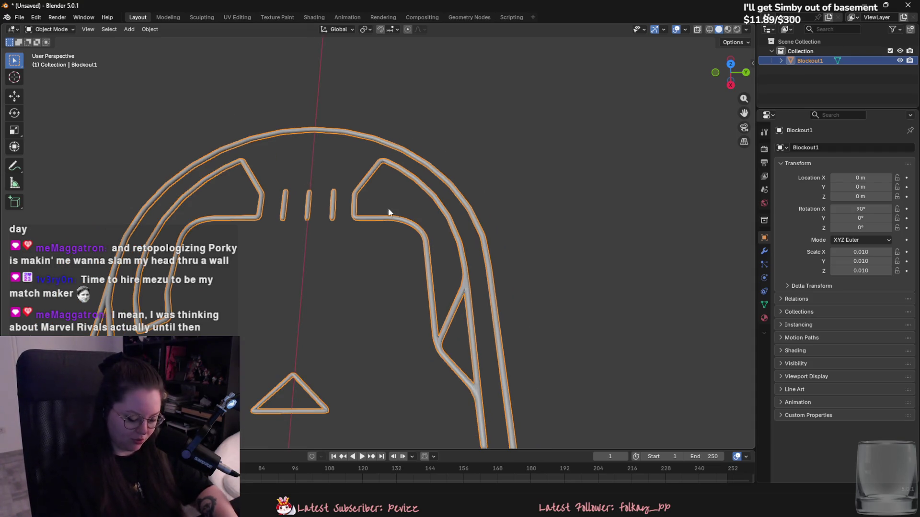
middle_click_drag(380, 203, 436, 204)
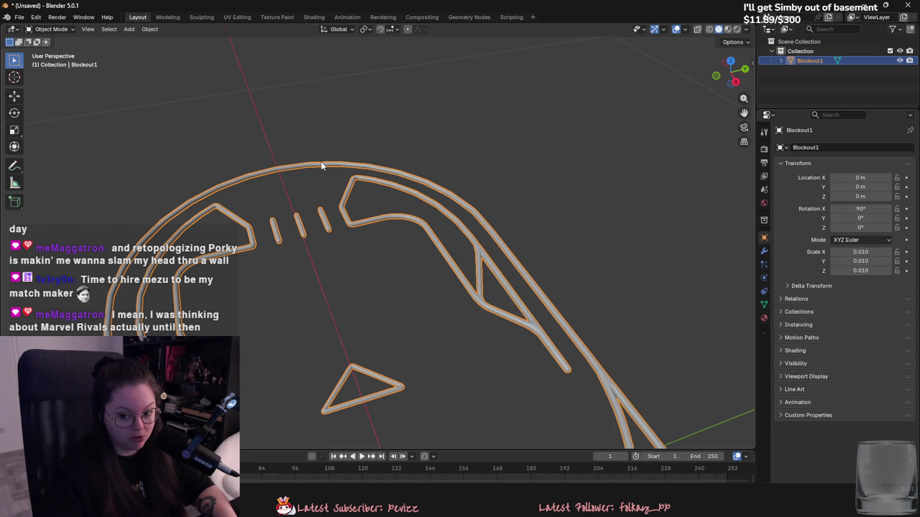
middle_click_drag(321, 166, 376, 283)
Save the project as Table2.blend.
key("ctrl+s")
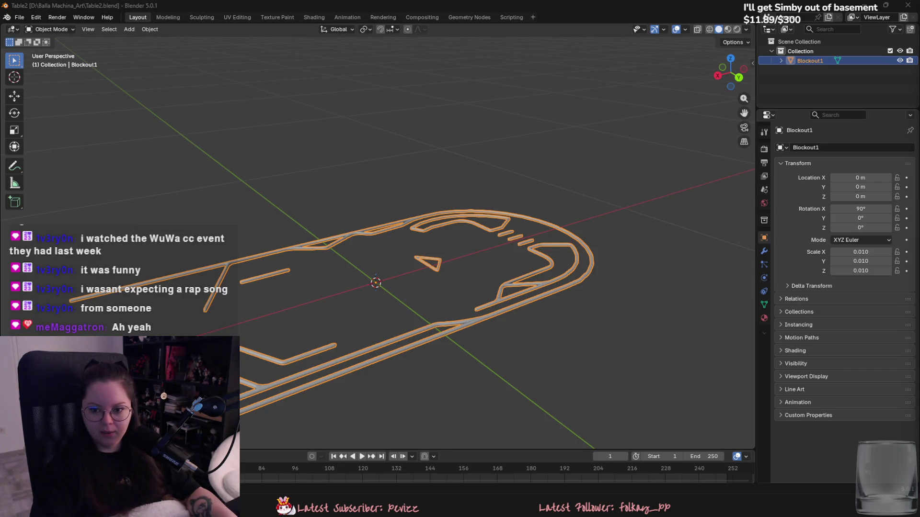
middle_click_drag(530, 246, 497, 293)
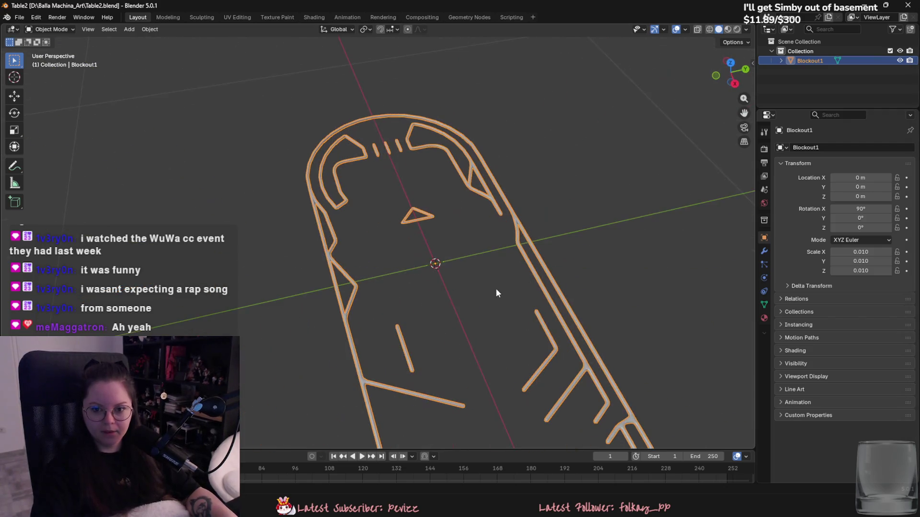
mouse_move(613, 310)
middle_mouse_down()
mouse_move(614, 370)
mouse_move(535, 345)
mouse_move(495, 300)
mouse_move(430, 260)
middle_mouse_up()
Add a new Plane mesh beside the logo's tube fork.
scroll(599, 382, "up", 4)
scroll(400, 263, "up", 3)
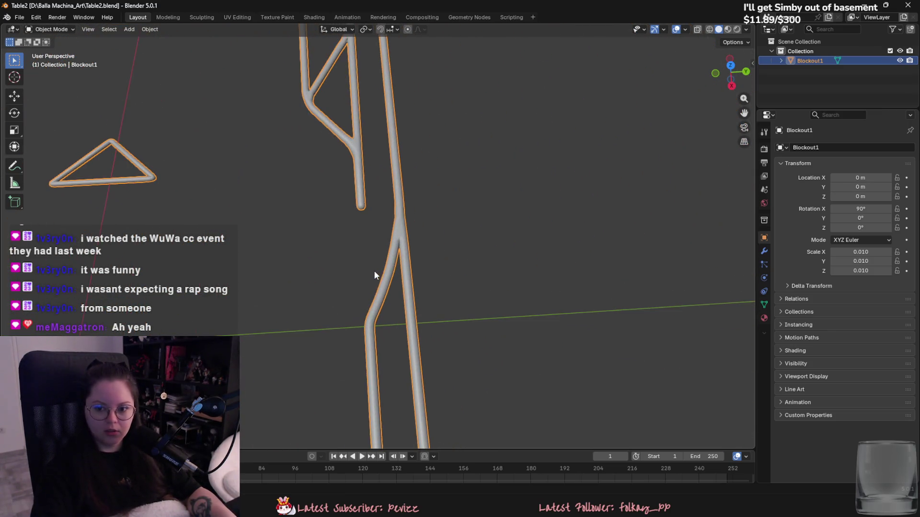
middle_click_drag(390, 298, 398, 281)
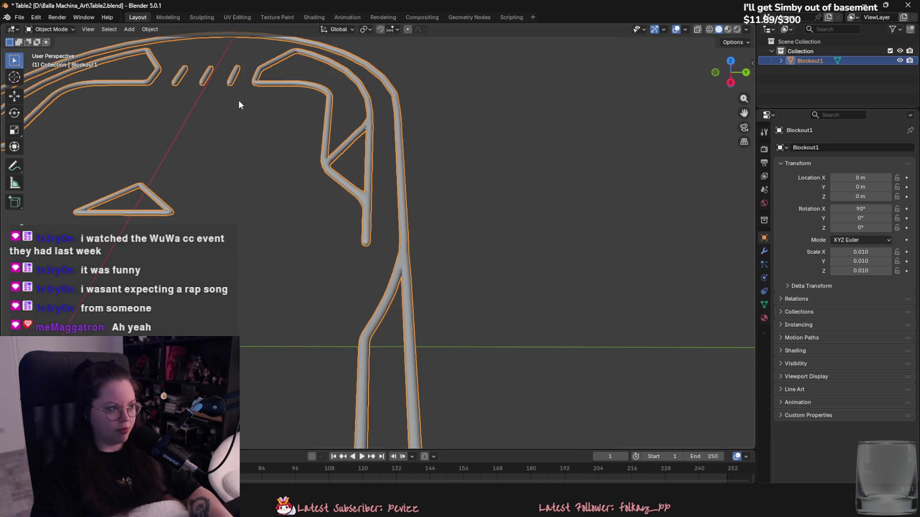
left_click(129, 29)
mouse_move(191, 46)
left_click(227, 45)
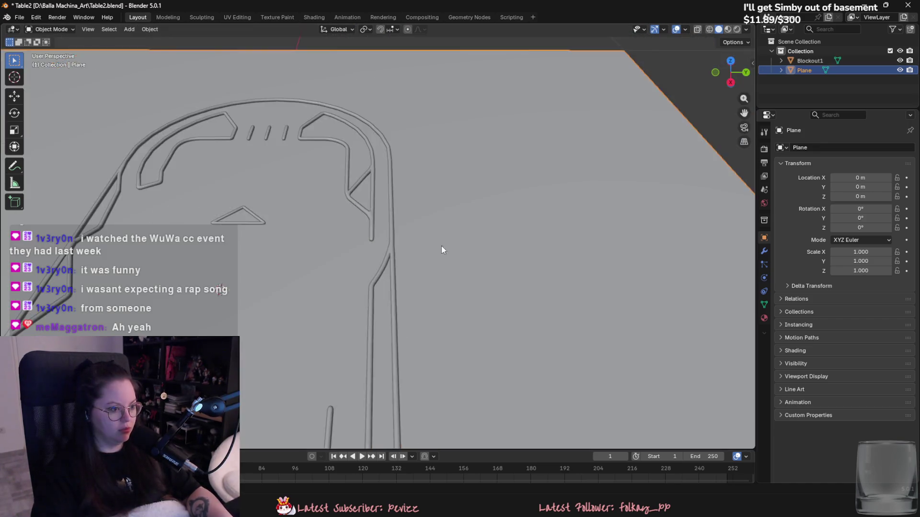
Shrink the plane to about 0.034 scale and move it along Y under the tube fork.
key("s")
left_click(340, 278)
scroll(341, 280, "up", 3)
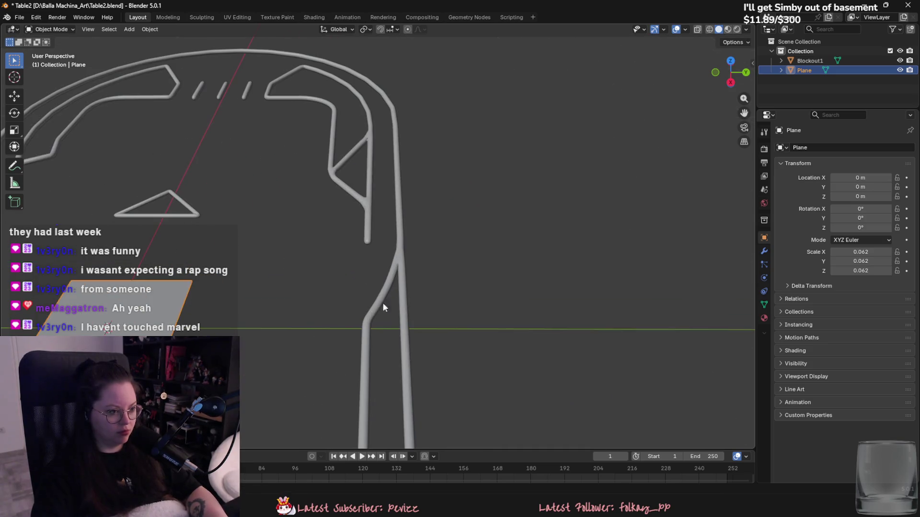
key("s")
left_click(308, 309)
key("g")
key("y")
left_click(536, 304)
Scale the plane along Y to set its length under the fork.
key("s")
right_click(517, 308)
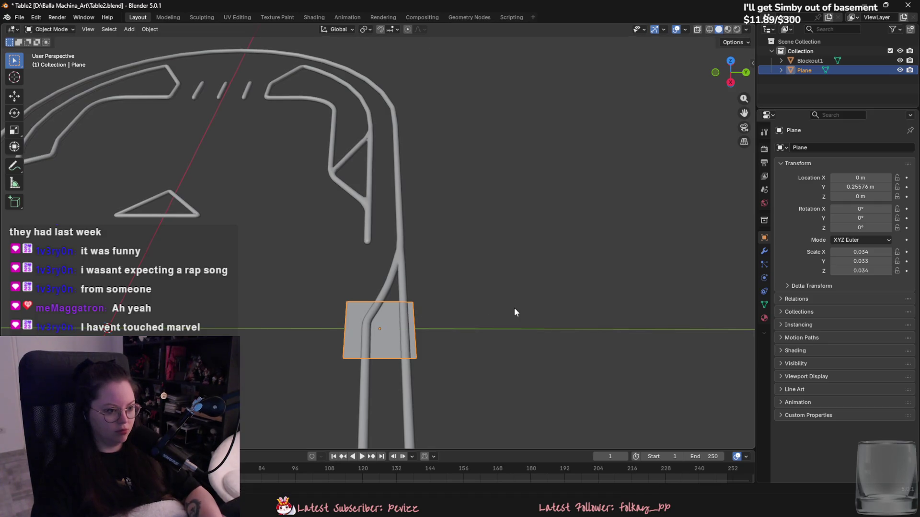
scroll(516, 320, "up", 2)
key("s")
key("y")
left_click(425, 339)
middle_click_drag(425, 335, 441, 281, "shift")
Reposition the plane along Y and narrow it in X to fit between the tubes (0.017 × 0.014).
key("g")
key("x")
key("y")
left_click(443, 284)
key("s")
key("x")
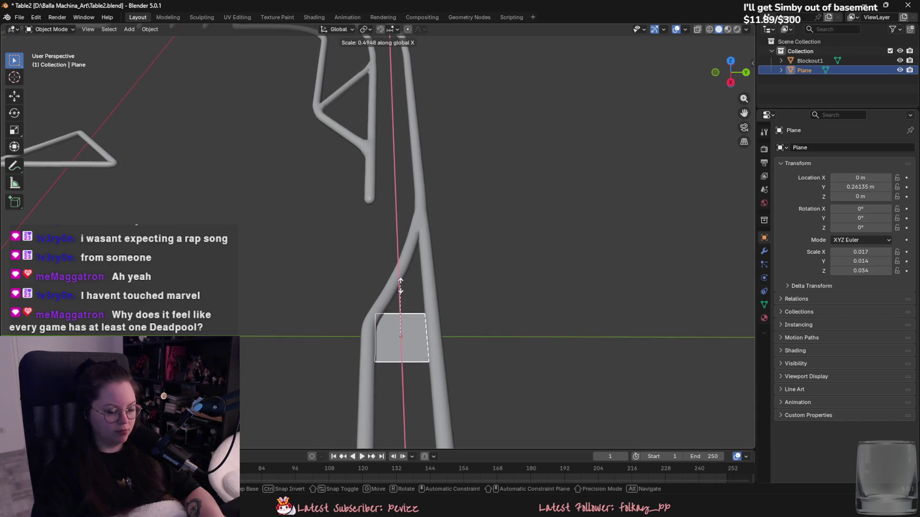
left_click(400, 286)
In Edit Mode, add a loop cut down the plane's middle.
key("Tab")
middle_click_drag(401, 286, 412, 295)
key("ctrl+r")
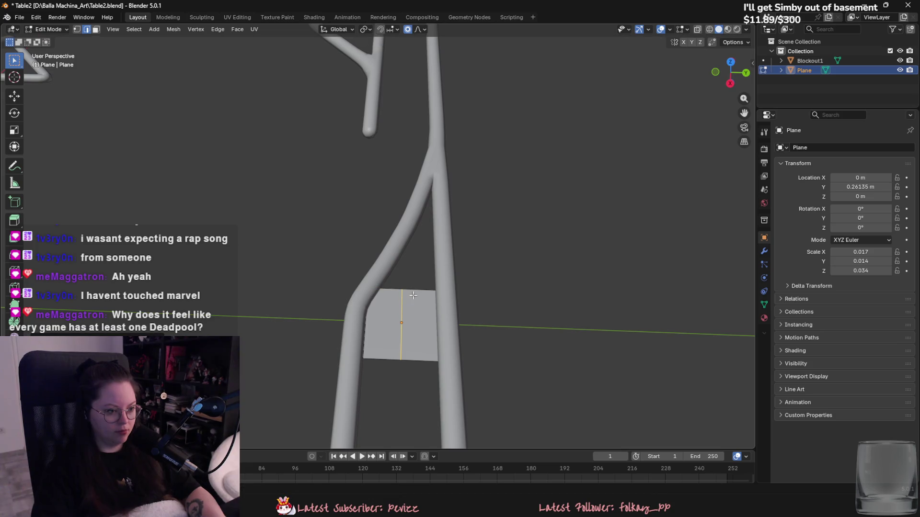
With proportional editing, slide the edge along X toward the tube twice.
key("g")
key("x")
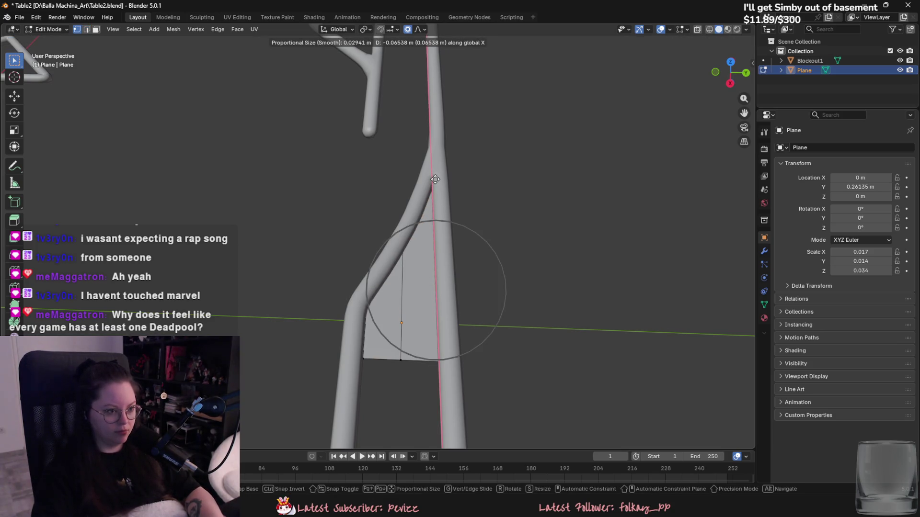
left_click(435, 179)
mouse_move(396, 241)
middle_mouse_down()
mouse_move(410, 261)
mouse_move(381, 274)
mouse_move(355, 241)
mouse_move(377, 306)
middle_mouse_up()
key("g")
key("x")
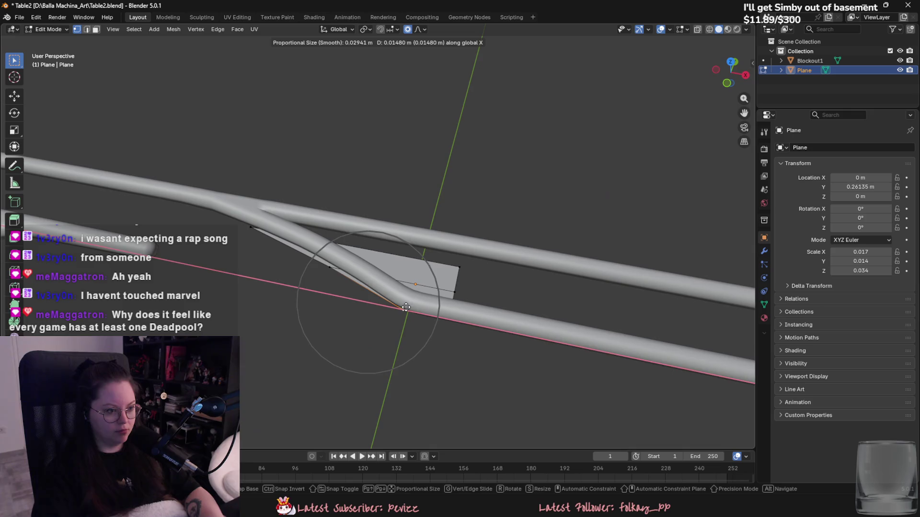
left_click(406, 307)
mouse_move(335, 268)
middle_mouse_down()
mouse_move(317, 261)
mouse_move(384, 288)
mouse_move(281, 309)
middle_mouse_up()
Select the plane's right-side edges and try rotations on X and Z, cancelling each.
left_click(400, 297)
middle_click_drag(367, 323, 412, 321)
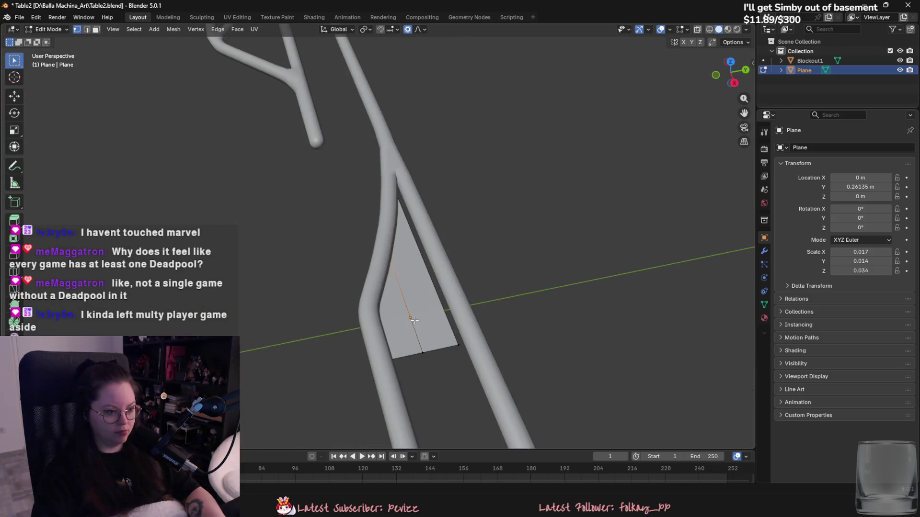
right_click(437, 297)
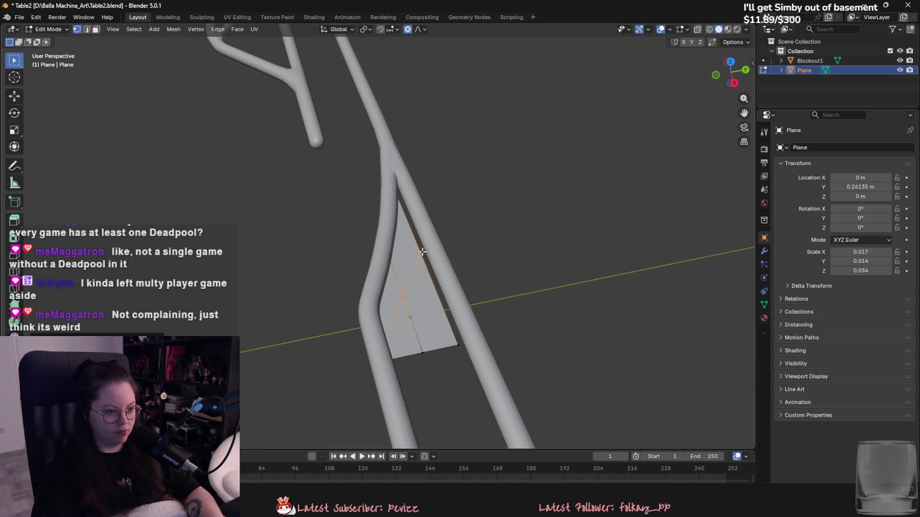
key("r")
key("x")
key("z")
right_click(412, 277)
key("r")
key("z")
right_click(415, 279)
Undo a skewed Z rotation of the edges, then move a vertex up to taper the plane into the fork.
key("r")
key("z")
right_click(415, 279)
key("s")
right_click(415, 279)
key("s")
key("y")
right_click(416, 279)
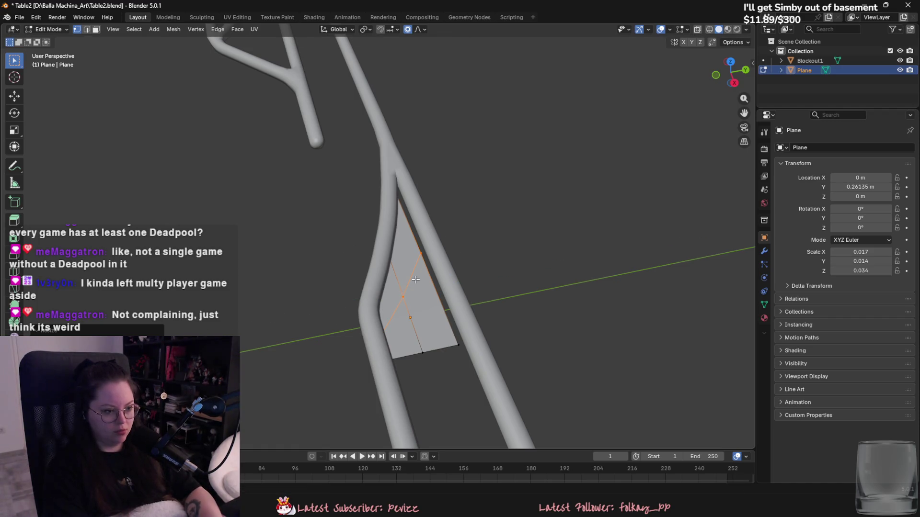
key("r")
key("z")
left_click(416, 279)
key("ctrl+z")
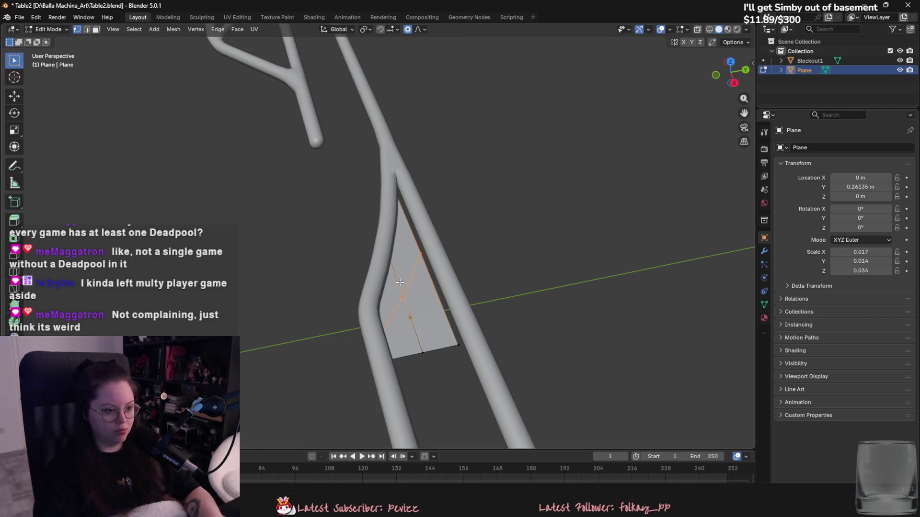
key("g")
left_click(472, 115)
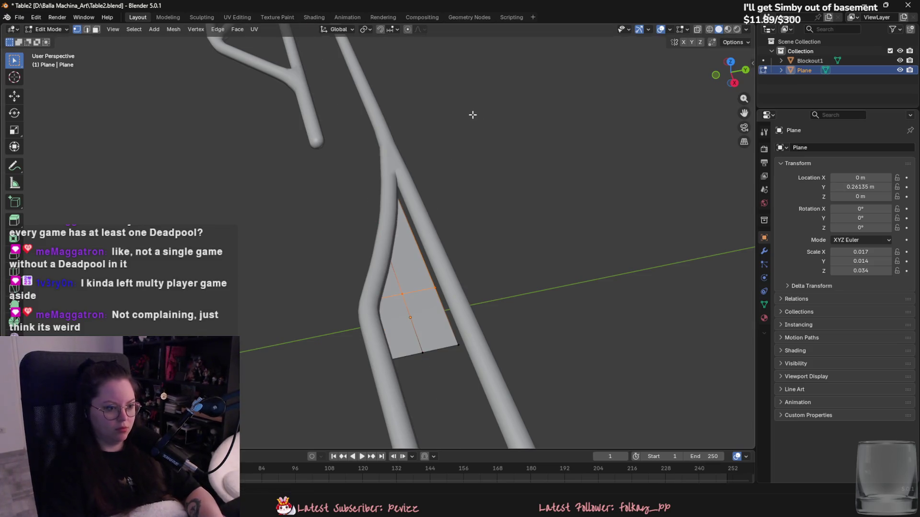
Move the selected vertex along X to refine the taper.
mouse_move(356, 243)
middle_mouse_down()
mouse_move(380, 247)
mouse_move(364, 236)
mouse_move(375, 327)
mouse_move(365, 298)
mouse_move(459, 272)
mouse_move(408, 252)
mouse_move(432, 248)
mouse_move(402, 256)
middle_mouse_up()
key("g")
key("x")
left_click(358, 258)
Extrude the plane's upper faces along their normal into a solid wedge.
left_click(400, 290)
left_click(376, 290, "shift")
key("e")
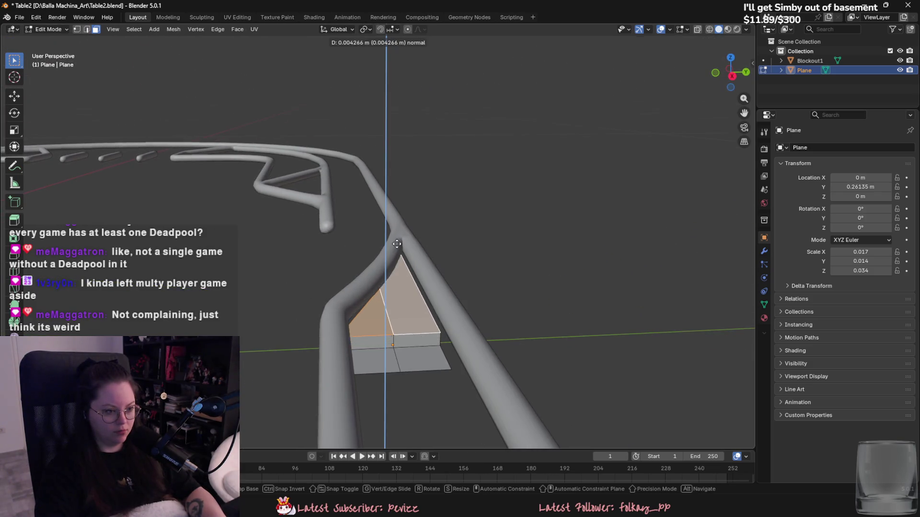
left_click(393, 216)
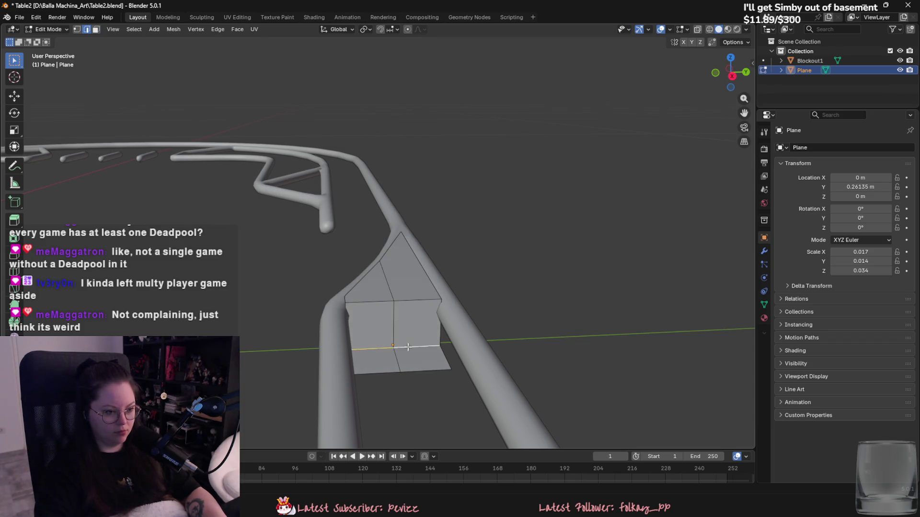
Apply a context-menu edit to the extruded selection after undoing a wall removal.
mouse_move(388, 347)
middle_mouse_down()
mouse_move(327, 342)
mouse_move(468, 353)
mouse_move(396, 352)
mouse_move(410, 376)
middle_mouse_up()
right_click(409, 375)
left_click(409, 376)
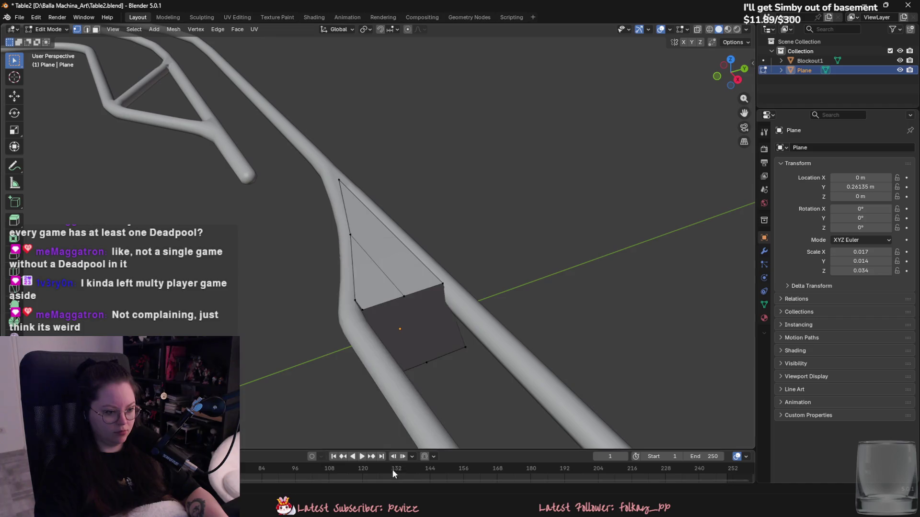
key("ctrl+z")
right_click(368, 460)
left_click(368, 460)
mouse_move(368, 460)
middle_mouse_down()
mouse_move(349, 402)
mouse_move(416, 335)
mouse_move(458, 340)
mouse_move(451, 359)
middle_mouse_up()
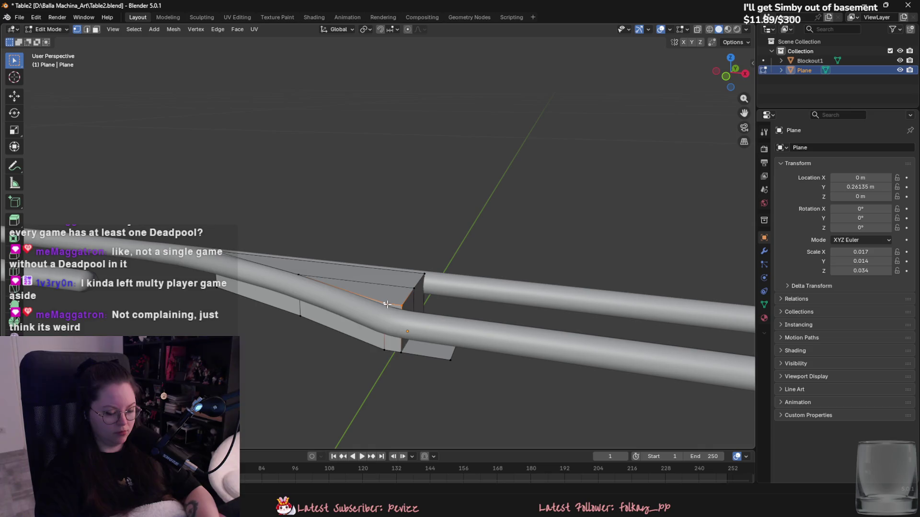
Merge the corner vertices using Merge At Last and At First.
key("m")
left_click(381, 345)
key("m")
left_click(384, 350)
key("m")
left_click(383, 349)
In edge select mode, apply an edge context-menu operation, then bring up the vertex menu.
key("2")
mouse_move(382, 349)
middle_mouse_down()
mouse_move(393, 324)
mouse_move(408, 325)
mouse_move(393, 338)
mouse_move(509, 275)
middle_mouse_up()
right_click(429, 285)
left_click(425, 313)
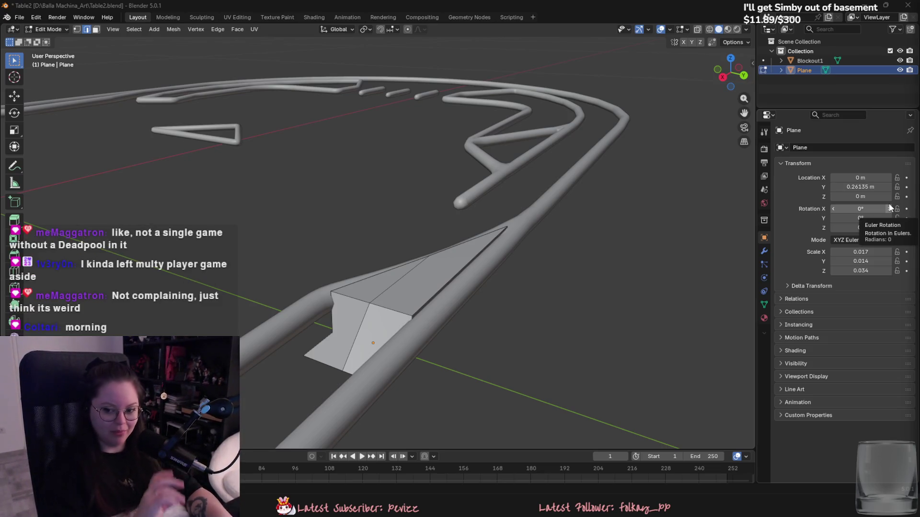
mouse_move(374, 336)
middle_mouse_down()
mouse_move(378, 316)
mouse_move(378, 351)
mouse_move(434, 343)
middle_mouse_up()
right_click(407, 347)
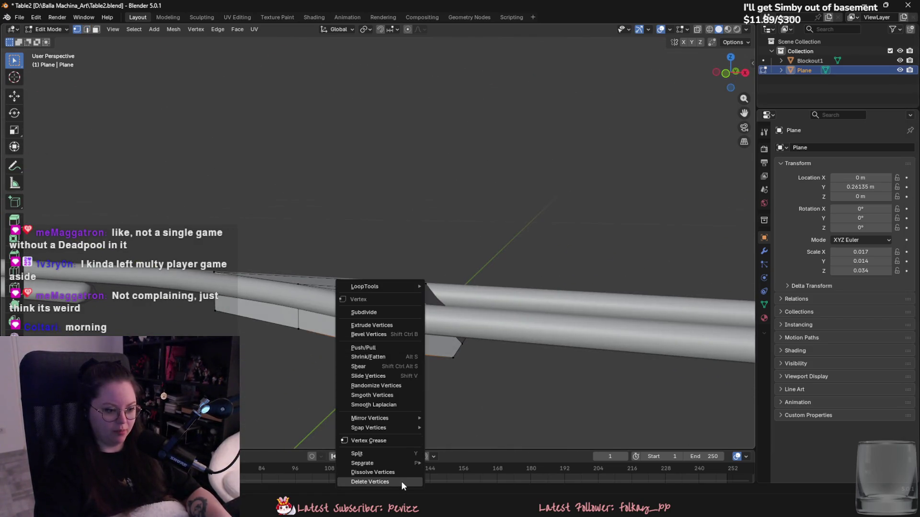
Undo the plane back to an earlier shape.
left_click(402, 481)
mouse_move(401, 482)
middle_mouse_down()
mouse_move(409, 374)
mouse_move(379, 386)
mouse_move(382, 334)
mouse_move(283, 354)
middle_mouse_up()
right_click(397, 367)
left_click(397, 366)
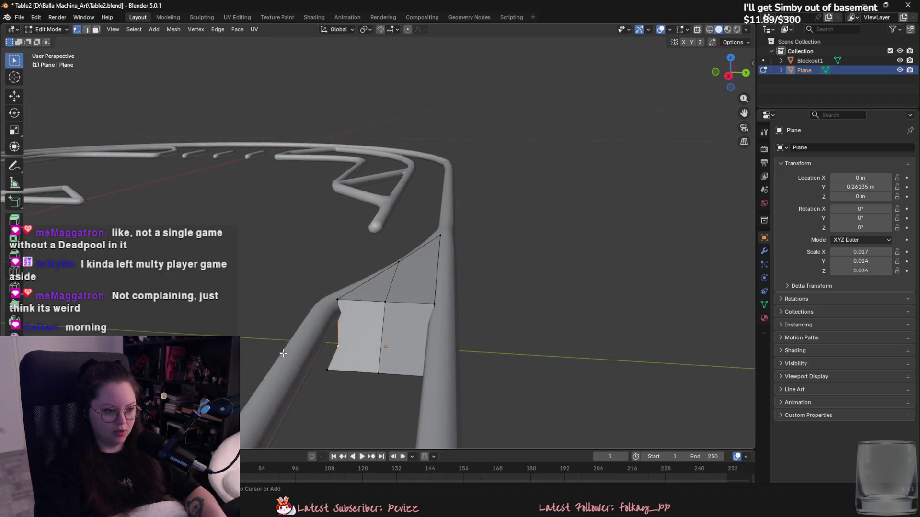
key("ctrl+z")
key("ctrl+z")
key("ctrl+z")
key("ctrl+z")
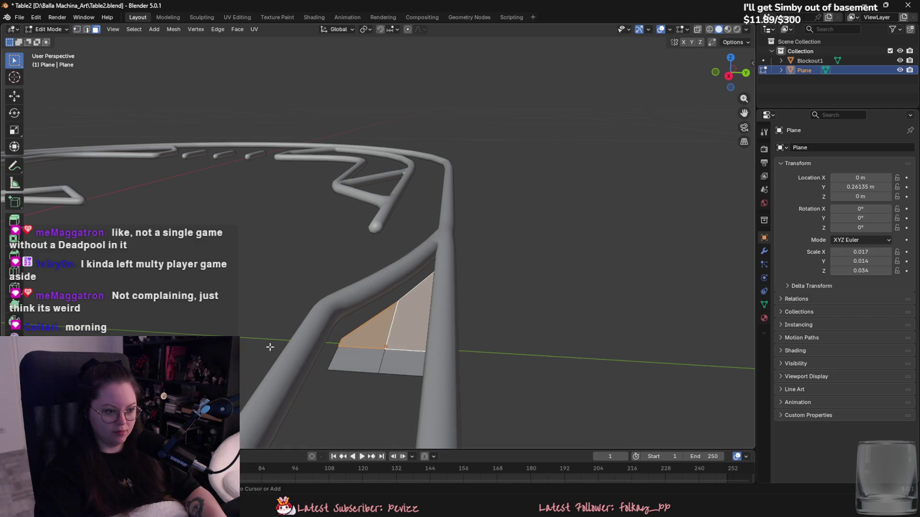
key("ctrl+z")
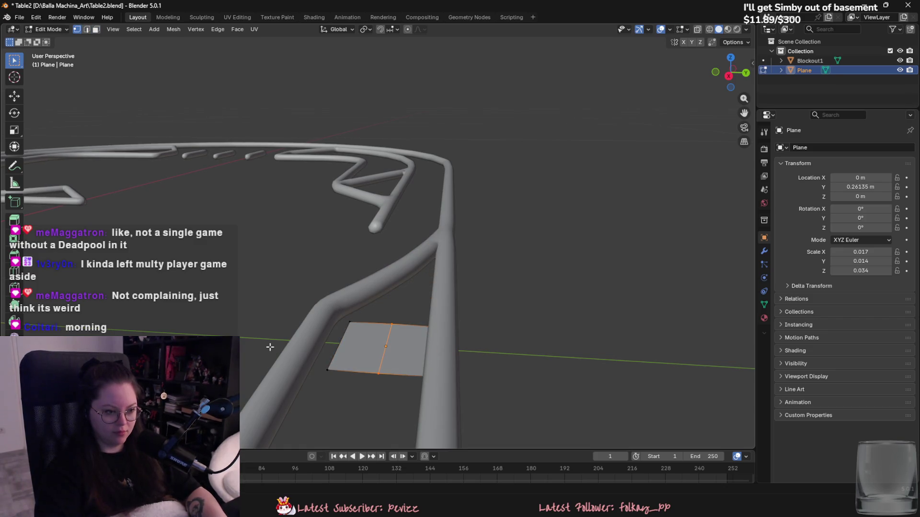
Stretch the plane along the Y axis beneath the rails.
middle_click_drag(267, 345, 342, 377)
mouse_move(409, 317)
middle_mouse_down()
mouse_move(269, 335)
mouse_move(347, 318)
mouse_move(335, 335)
middle_mouse_up()
key("g")
key("y")
left_click(335, 329)
Extrude the plane's face upward into a box.
left_click(326, 309)
key("e")
left_click(359, 296)
mouse_move(359, 296)
middle_mouse_down()
mouse_move(369, 306)
mouse_move(431, 316)
middle_mouse_up()
Lower the box's top front edge along Z to slope the block.
key("2")
left_click(467, 322)
key("g")
key("z")
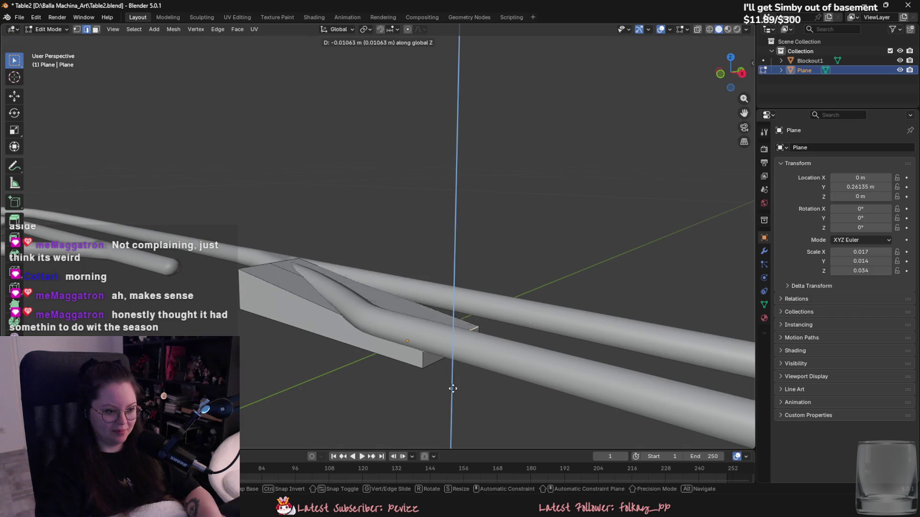
key("z")
key("z")
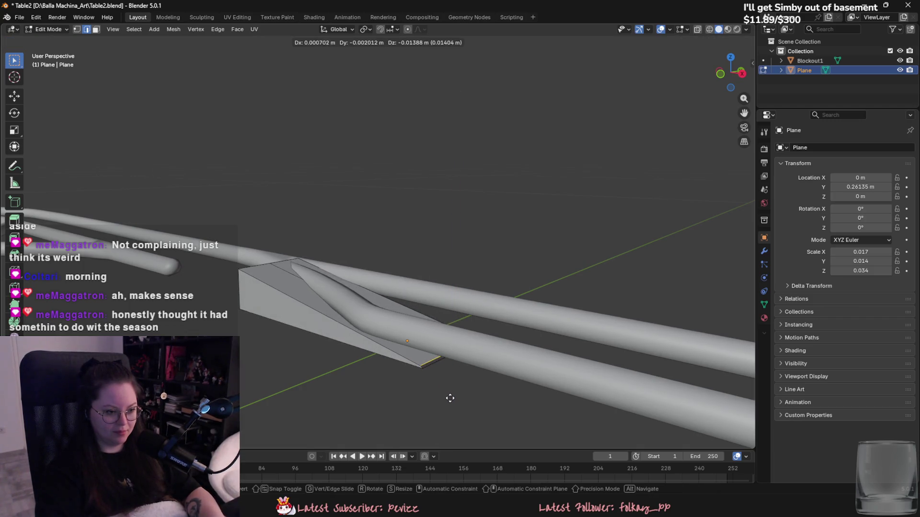
key("z")
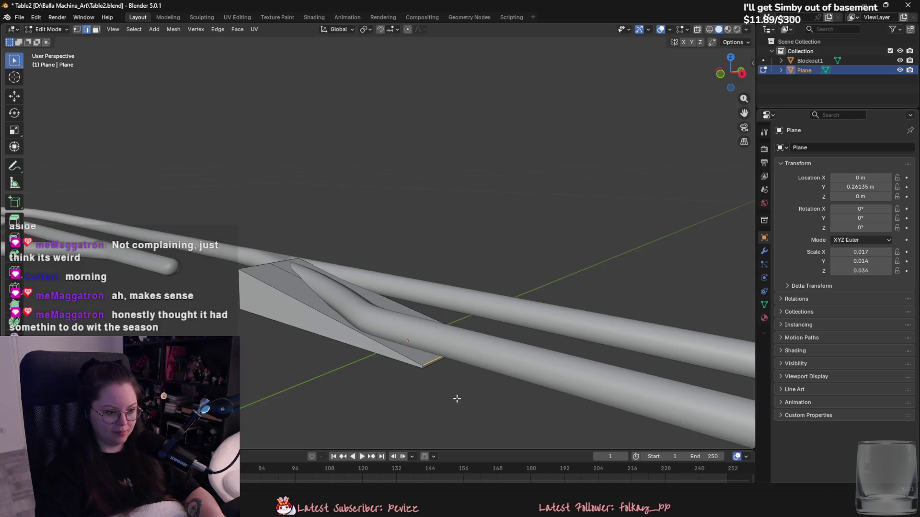
left_click(456, 400)
middle_click_drag(456, 400, 480, 382)
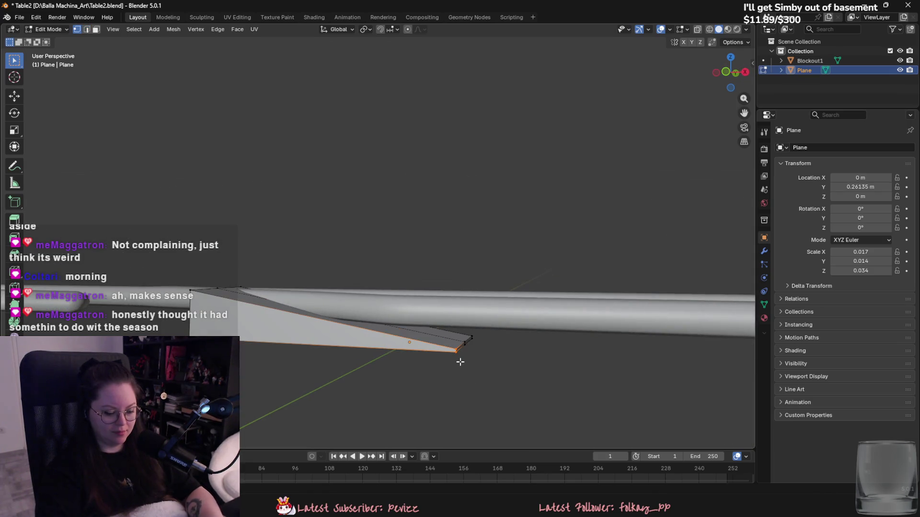
Move the whole block along X to sit under the tube junction.
left_click(460, 362)
left_click(476, 343)
key("m")
mouse_move(470, 355)
middle_mouse_down()
mouse_move(376, 359)
mouse_move(402, 405)
middle_mouse_up()
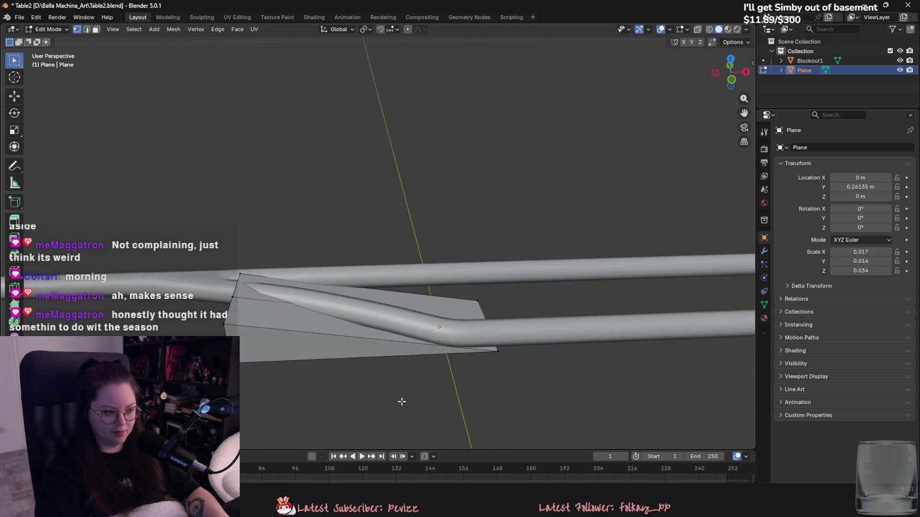
key("a")
key("g")
key("x")
left_click(399, 370)
mouse_move(399, 370)
middle_mouse_down()
mouse_move(468, 407)
mouse_move(458, 380)
mouse_move(439, 447)
mouse_move(431, 431)
middle_mouse_up()
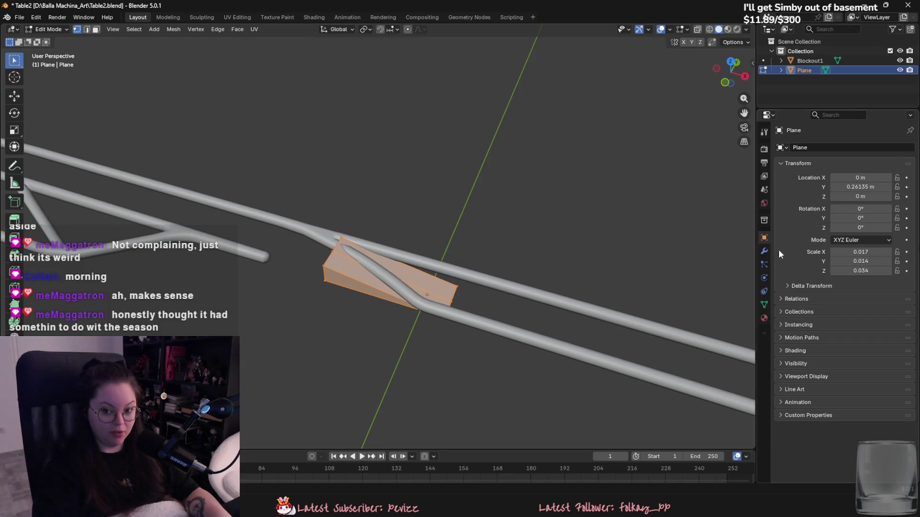
Lengthen the block by moving its end face along X.
mouse_move(478, 238)
middle_mouse_down()
mouse_move(487, 314)
mouse_move(290, 329)
middle_mouse_up()
key("3")
key("alt+a")
left_click(301, 348)
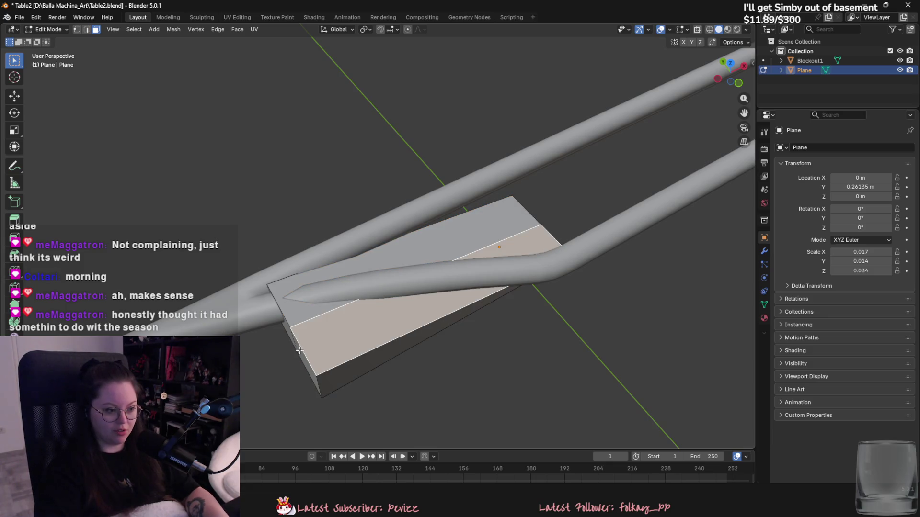
key("alt+a")
key("g")
key("x")
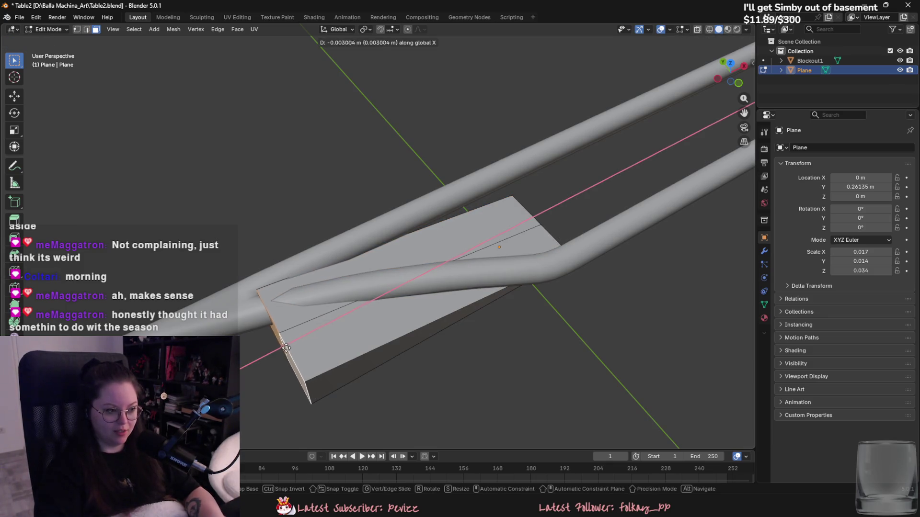
left_click(297, 345)
Try moving the block's top face along Y, then cancel the move.
mouse_move(297, 345)
middle_mouse_down()
mouse_move(366, 343)
mouse_move(197, 320)
middle_mouse_up()
left_click(366, 344)
key("g")
key("y")
key("Escape")
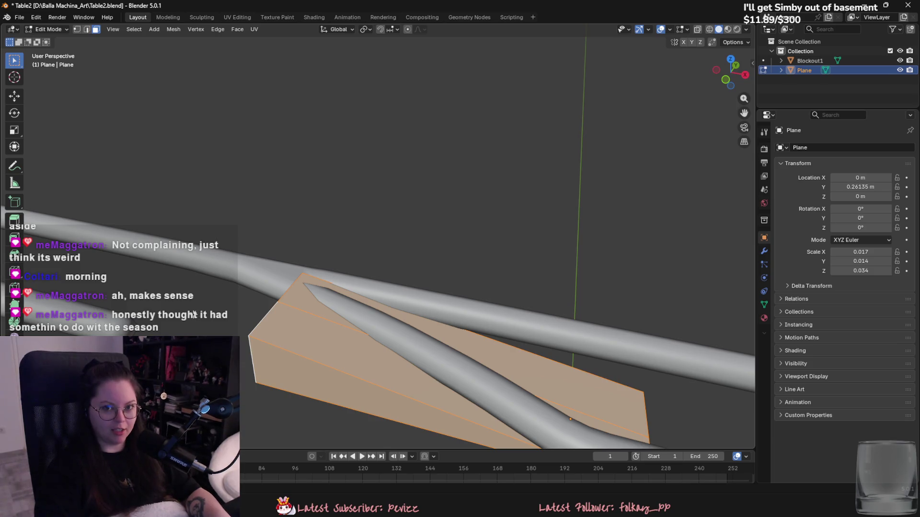
mouse_move(191, 312)
middle_mouse_down()
mouse_move(335, 334)
mouse_move(277, 386)
middle_mouse_up()
scroll(277, 386, "up", 1)
scroll(312, 364, "up", 1)
Try raising the block's top front edge vertically, cancelling the move.
key("2")
left_click(342, 341)
left_click(342, 341, "alt")
left_click(342, 338)
mouse_move(342, 337)
middle_mouse_down()
mouse_move(419, 317)
mouse_move(339, 355)
middle_mouse_up()
key("g")
key("z")
key("Escape")
Edit the Blockout1 mesh and delete the curved tube section's faces.
key("Tab")
left_click(388, 309)
key("Tab")
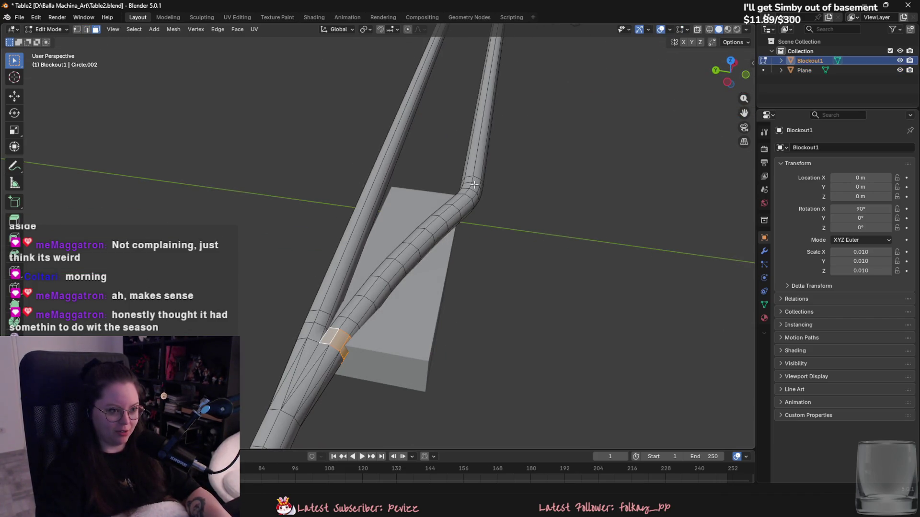
right_click(467, 192)
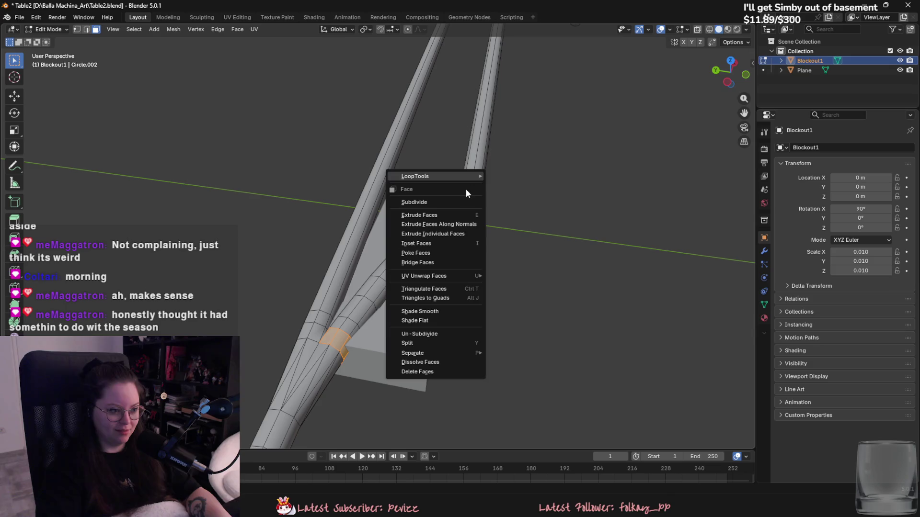
left_click(416, 373)
key("l")
right_click(354, 323)
left_click(355, 323)
In X-ray, circle-select and delete the remaining tube faces over the block.
mouse_move(331, 347)
middle_mouse_down()
mouse_move(304, 346)
mouse_move(294, 256)
mouse_move(275, 301)
mouse_move(391, 351)
mouse_move(379, 331)
mouse_move(408, 332)
mouse_move(446, 304)
middle_mouse_up()
right_click(270, 303)
key("3")
key("alt+z")
key("c")
mouse_move(446, 304)
left_mouse_down()
mouse_move(432, 331)
mouse_move(470, 328)
left_mouse_up()
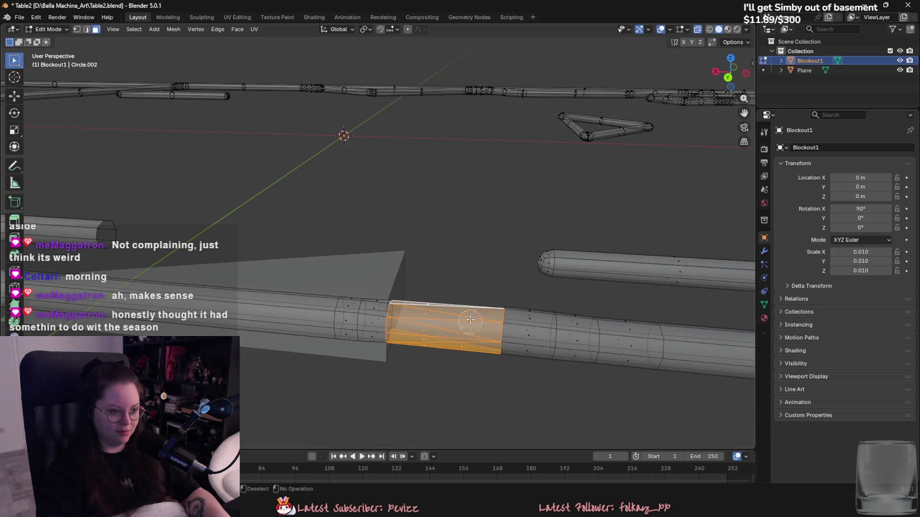
key("x")
left_click(462, 352)
Delete the leftover faces at the open tube end.
key("2")
mouse_move(463, 352)
middle_mouse_down()
mouse_move(380, 304)
mouse_move(404, 338)
mouse_move(464, 345)
middle_mouse_up()
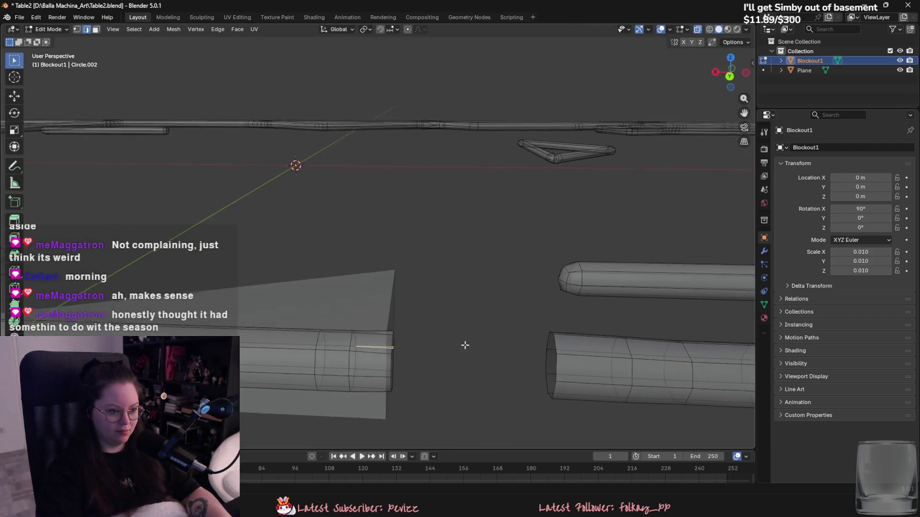
key("c")
left_click_drag(377, 338, 379, 382)
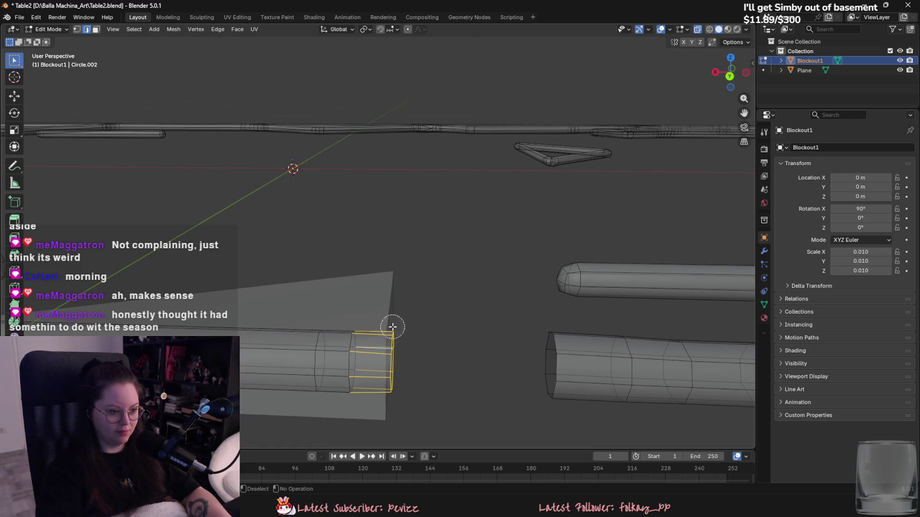
right_click(388, 389)
key("1")
key("alt+a")
key("3")
left_click(380, 333)
right_click(382, 369)
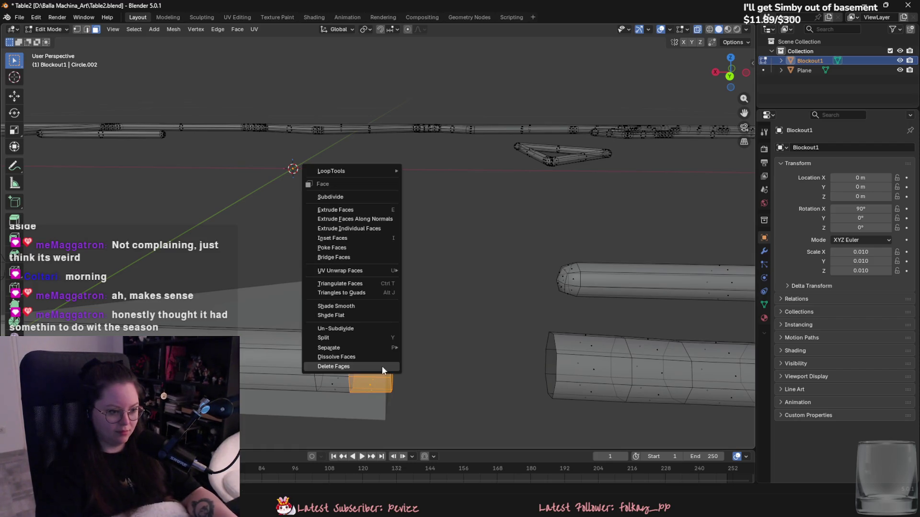
left_click(381, 366)
Select both open end loops and join them with Bridge Edge Loops.
key("2")
left_click(352, 345, "alt")
middle_click_drag(480, 349, 405, 360)
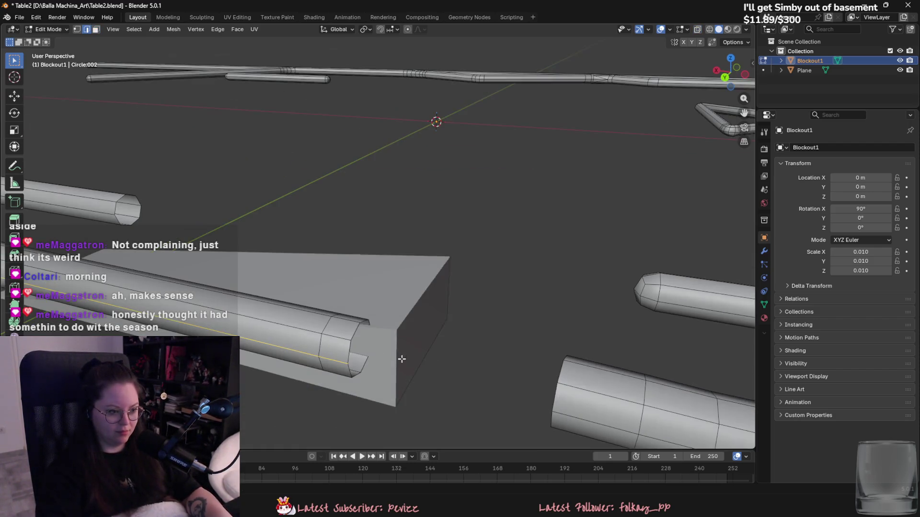
middle_click_drag(352, 333, 483, 332)
left_click(525, 304, "alt+shift")
key("F3")
type("bridge")
key("Return")
left_click(344, 344, "alt")
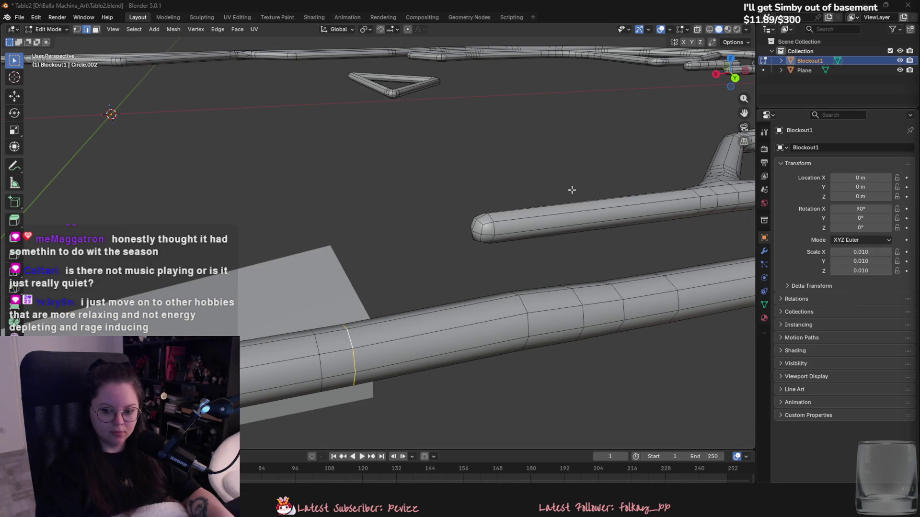
Dissolve the selected extra edge loop on the bridged tube.
mouse_move(518, 180)
middle_mouse_down()
mouse_move(491, 276)
mouse_move(508, 273)
middle_mouse_up()
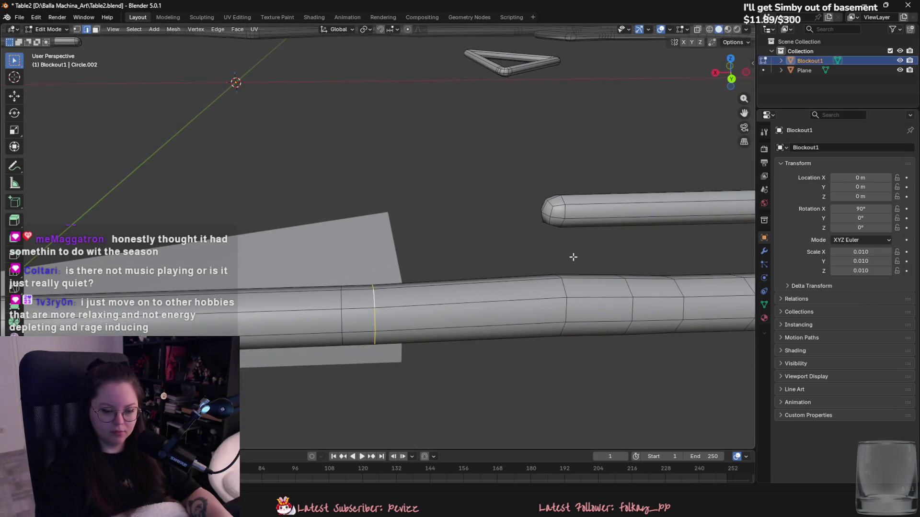
right_click(406, 470)
left_click(405, 472)
mouse_move(406, 472)
middle_mouse_down()
mouse_move(462, 380)
mouse_move(403, 304)
mouse_move(378, 318)
middle_mouse_up()
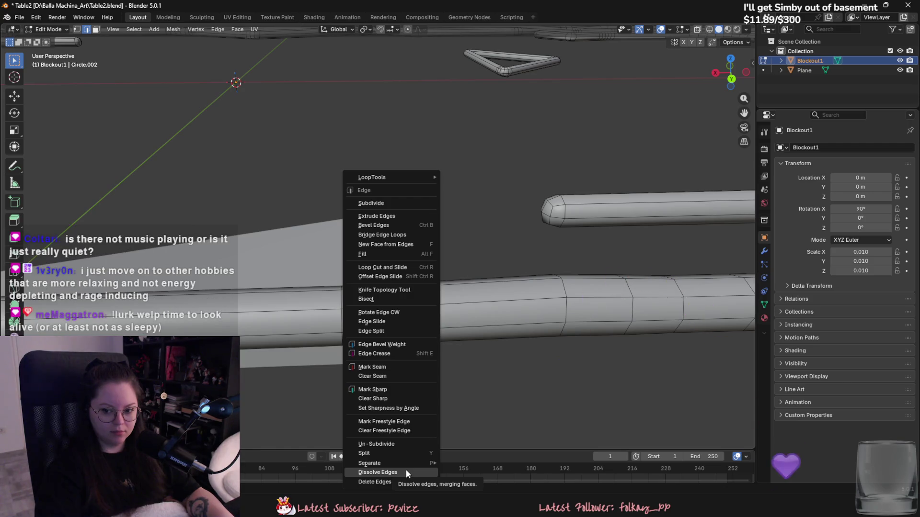
scroll(379, 318, "up", 4)
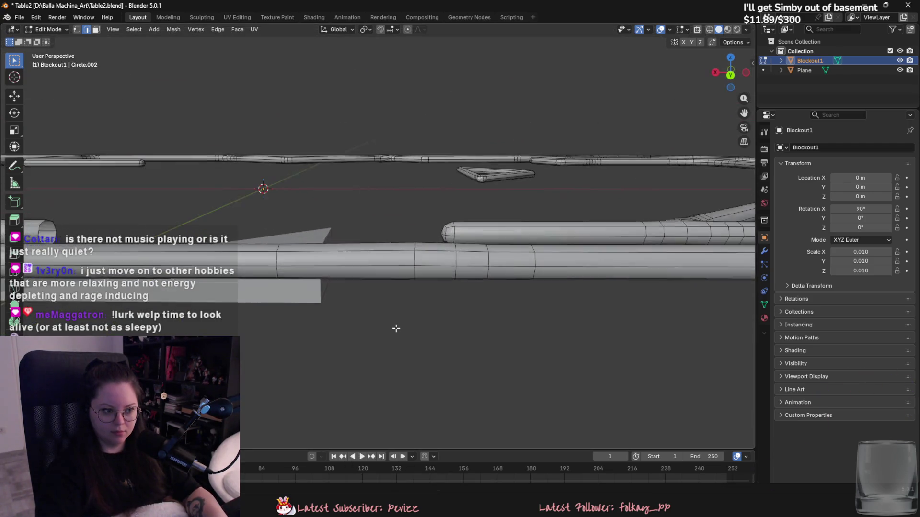
Dissolve another extra edge loop on the large tube.
key("ctrl+r")
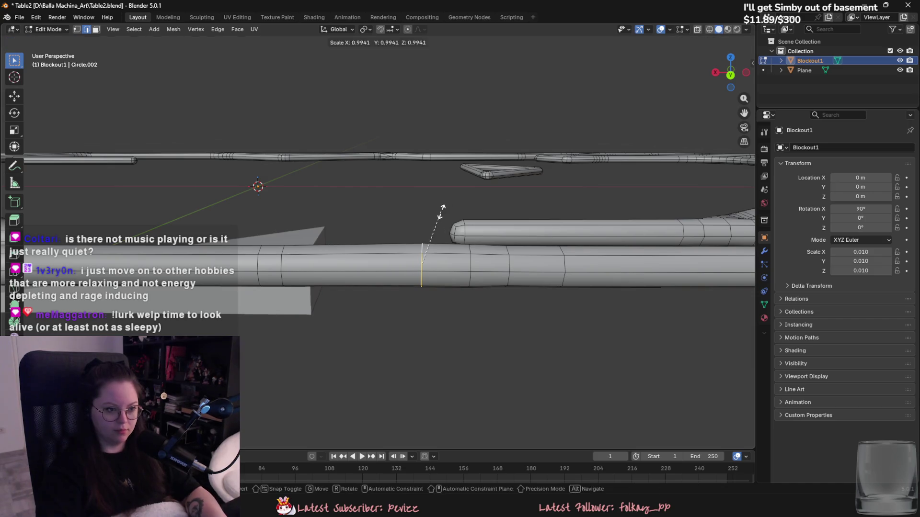
right_click(418, 332)
left_click(418, 332)
left_click(470, 269, "alt")
right_click(453, 314)
left_click(452, 314)
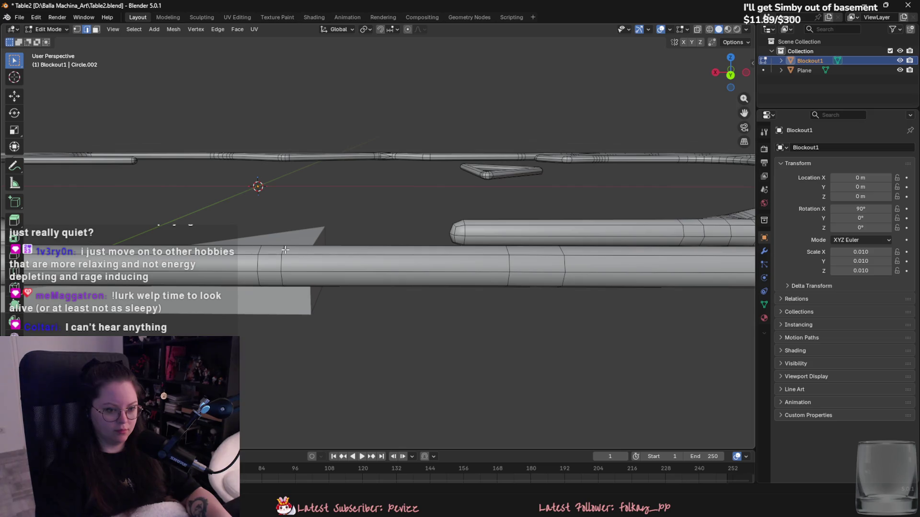
middle_click_drag(288, 261, 316, 225)
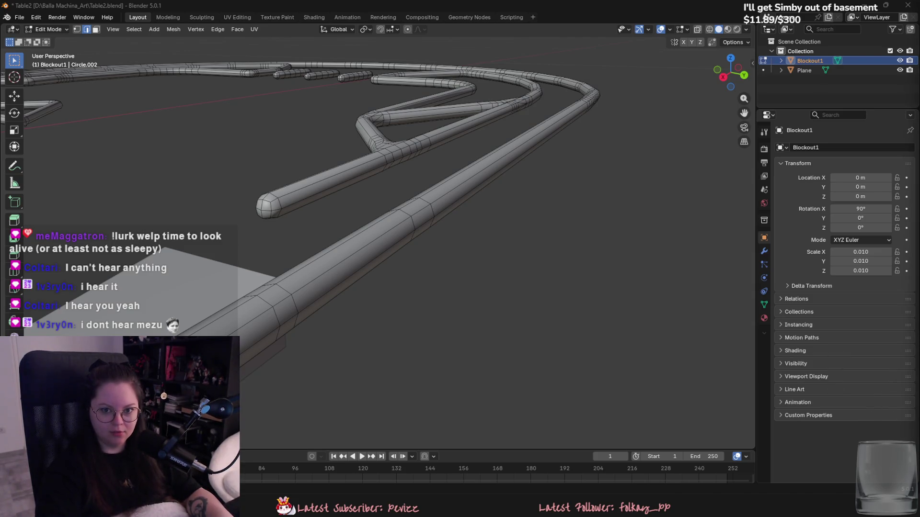
Frame the rails and wedge block, clearing the selection and switching to face select.
mouse_move(539, 177)
middle_mouse_down()
mouse_move(351, 189)
mouse_move(546, 220)
middle_mouse_up()
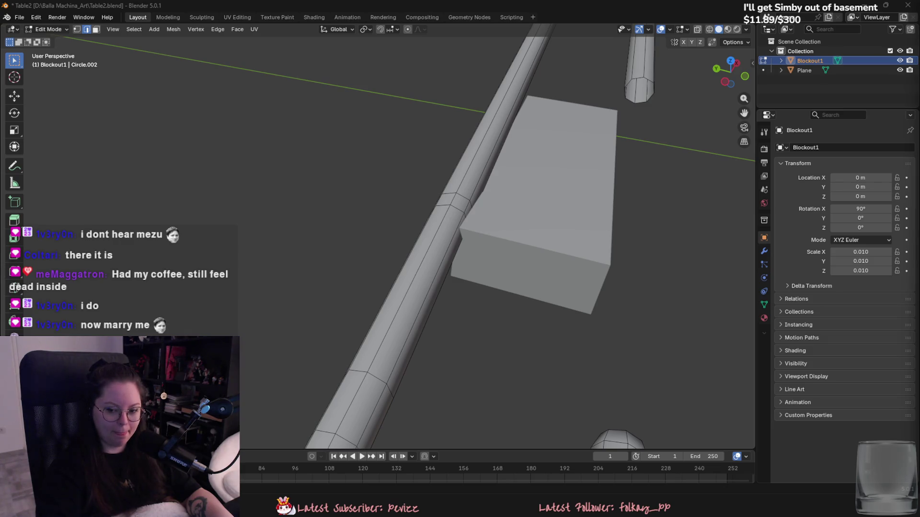
mouse_move(431, 201)
middle_mouse_down()
mouse_move(492, 178)
mouse_move(472, 191)
mouse_move(435, 187)
mouse_move(376, 157)
middle_mouse_up()
scroll(473, 196, "down", 3)
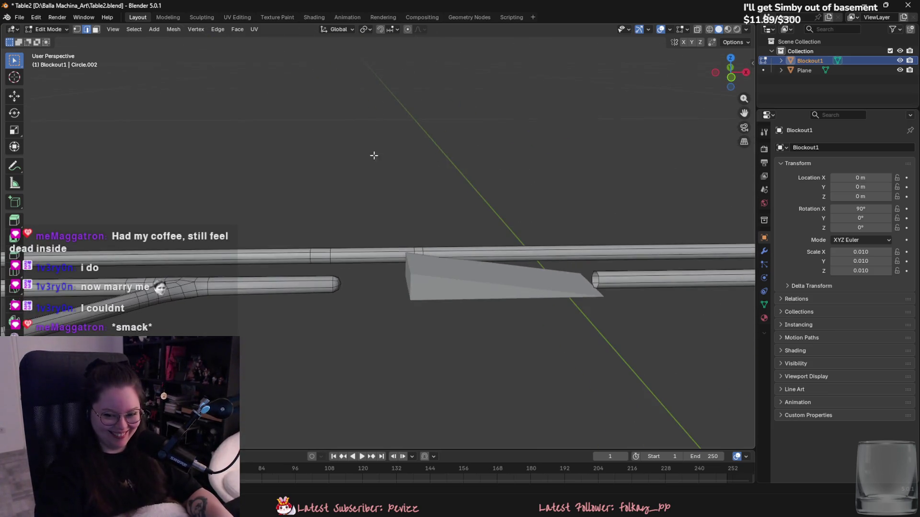
scroll(339, 139, "up", 4)
mouse_move(304, 139)
middle_mouse_down("shift")
mouse_move(340, 177)
mouse_move(284, 150)
middle_mouse_up("shift")
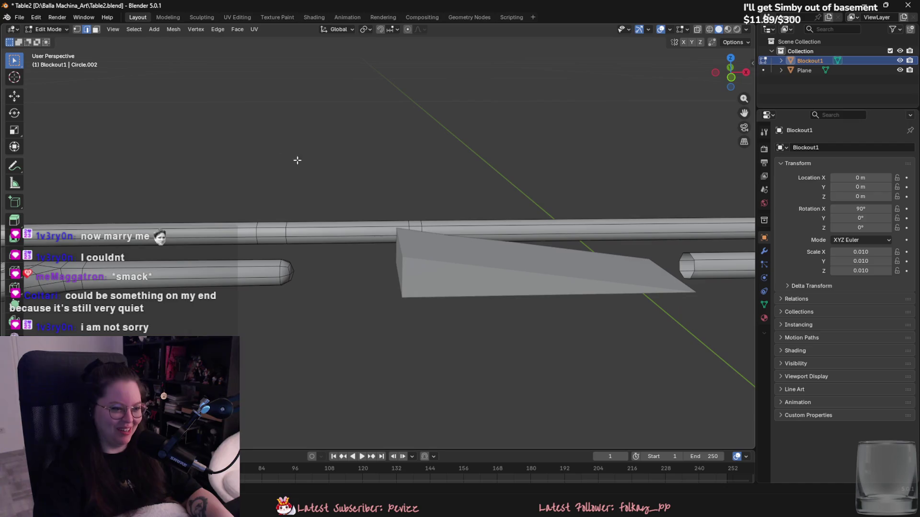
key("a")
key("alt+a")
mouse_move(278, 266)
middle_mouse_down()
mouse_move(331, 261)
mouse_move(238, 271)
middle_mouse_up()
key("3")
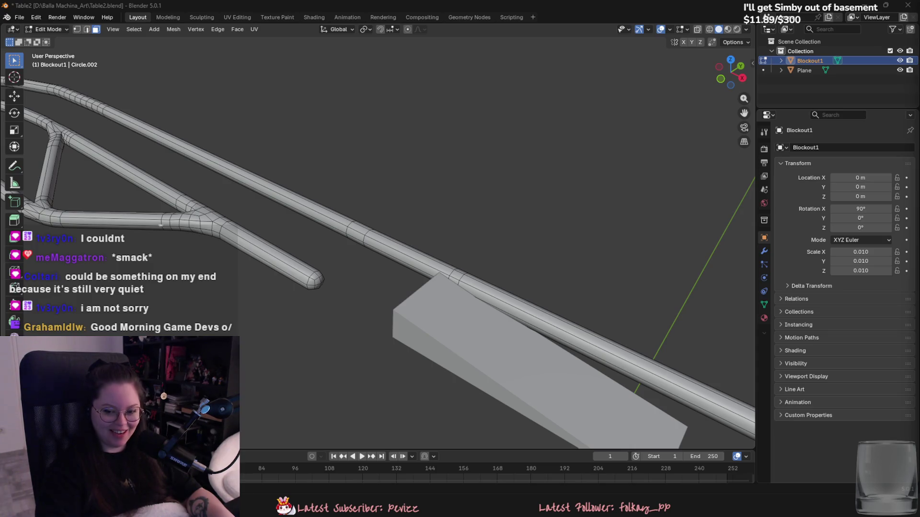
middle_click_drag(288, 206, 429, 211)
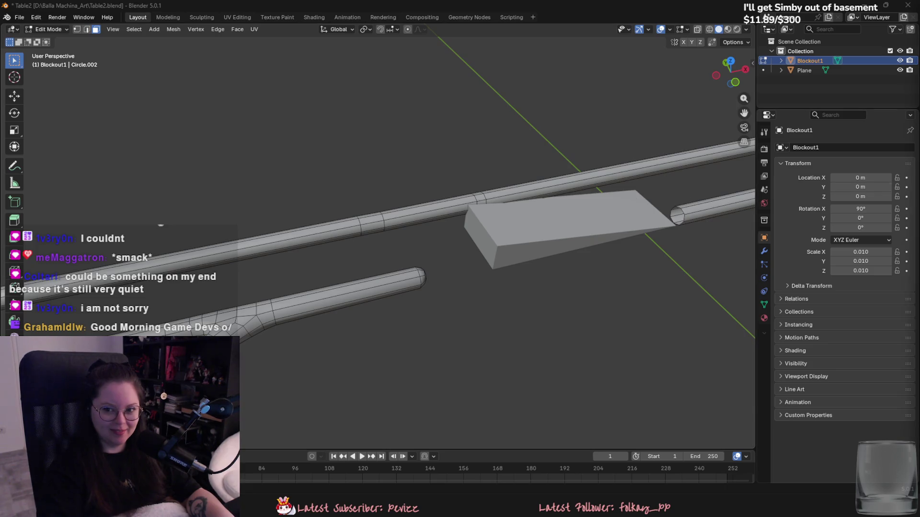
mouse_move(719, 211)
middle_mouse_down()
mouse_move(690, 214)
mouse_move(659, 197)
mouse_move(513, 198)
middle_mouse_up()
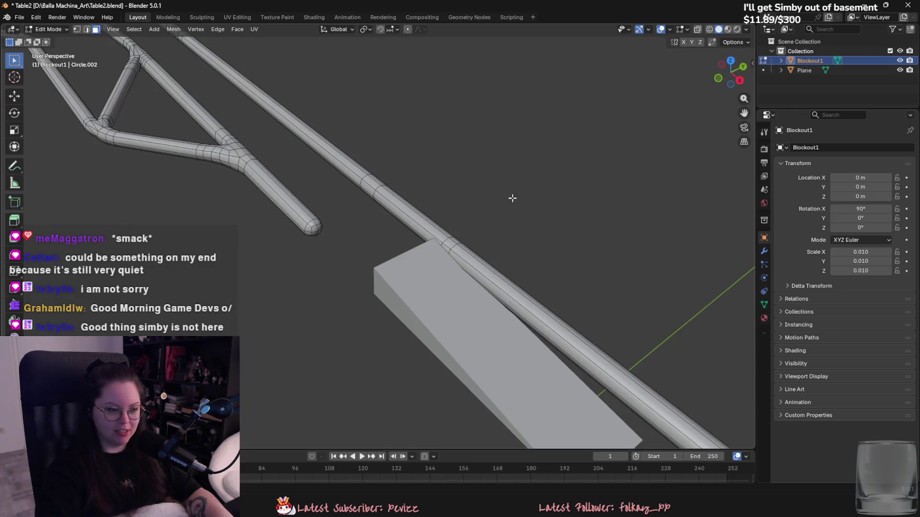
Delete the end-cap face of the rail beside the wedge block on Blockout1.
key("Tab")
left_click(432, 289)
mouse_move(433, 289)
middle_mouse_down()
mouse_move(564, 264)
mouse_move(592, 248)
mouse_move(441, 217)
mouse_move(568, 254)
mouse_move(439, 257)
mouse_move(445, 230)
mouse_move(320, 236)
mouse_move(581, 266)
middle_mouse_up()
left_click(439, 257)
key("Tab")
left_click(445, 230, "alt")
key("3")
right_click(550, 292)
left_click(515, 465)
Select the left rail's end-cap face and frame the view on it.
left_click(185, 286)
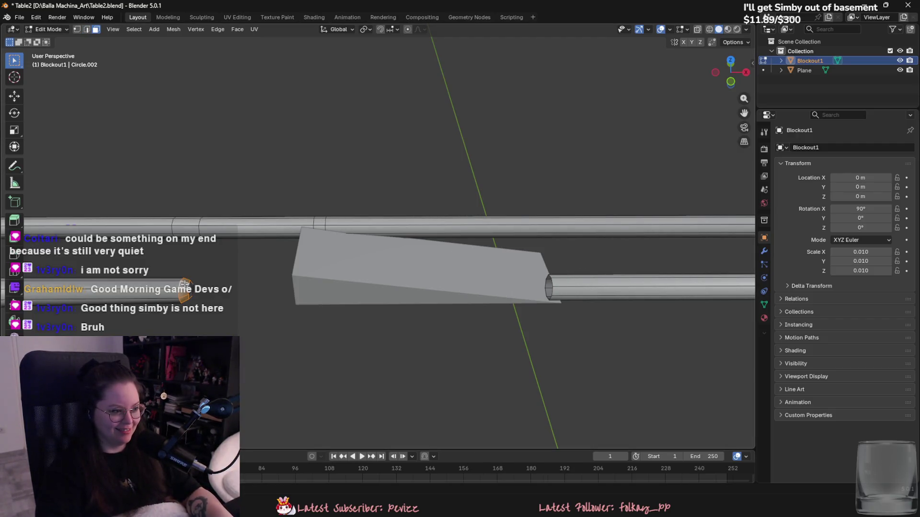
key("KP_Decimal")
mouse_move(551, 257)
middle_mouse_down()
mouse_move(403, 220)
mouse_move(425, 256)
middle_mouse_up()
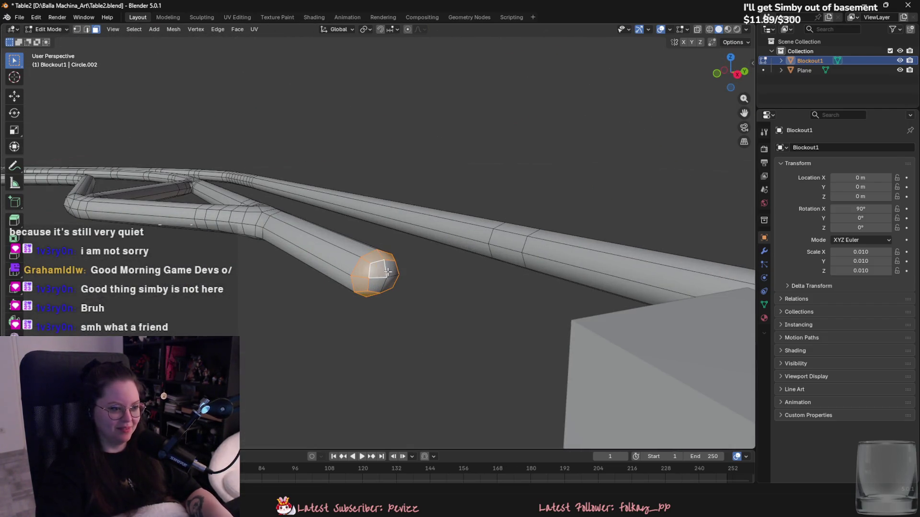
Turn the selected end cap about Z in two 90° rotations so it faces the open rail end.
scroll(463, 293, "down", 5)
mouse_move(463, 292)
middle_mouse_down()
mouse_move(365, 314)
mouse_move(408, 294)
middle_mouse_up()
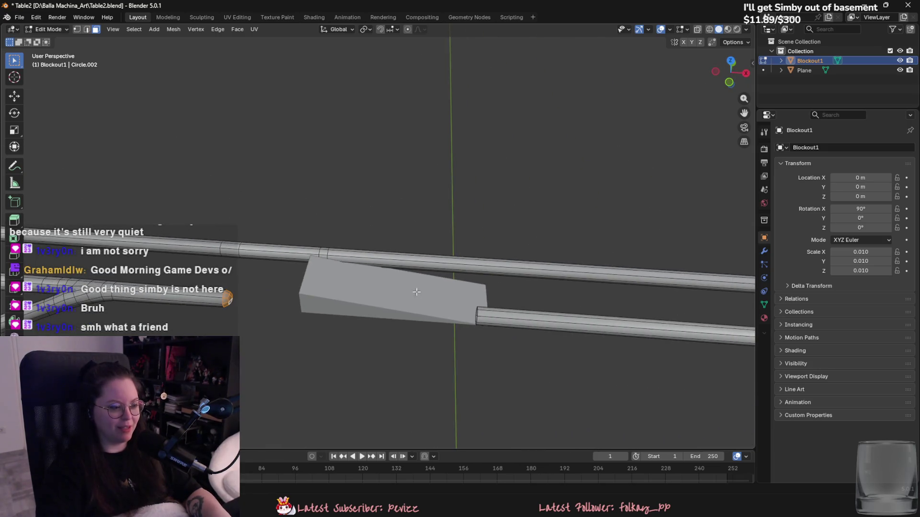
key("r")
key("Escape")
key("g")
key("x")
key("r")
key("z")
key("1")
key("BackSpace")
type("90")
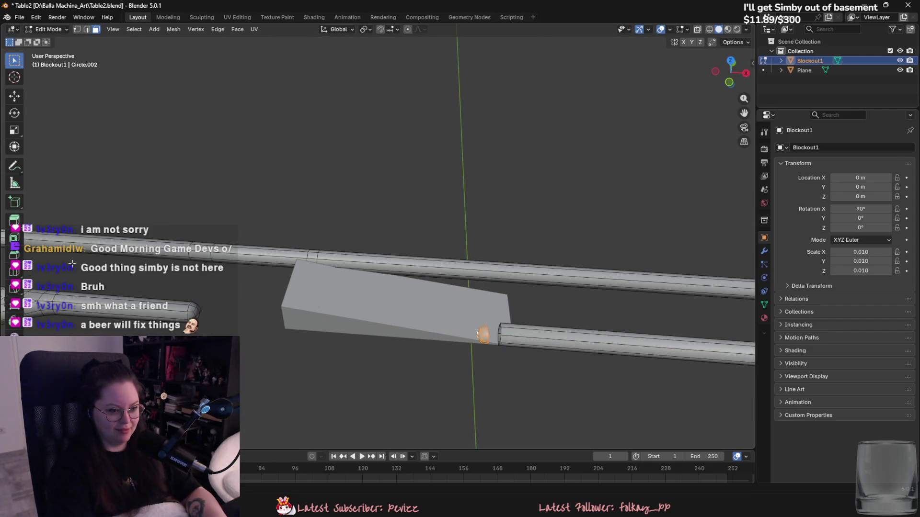
key("Return")
type("rz90")
key("Return")
type("rz90")
key("Return")
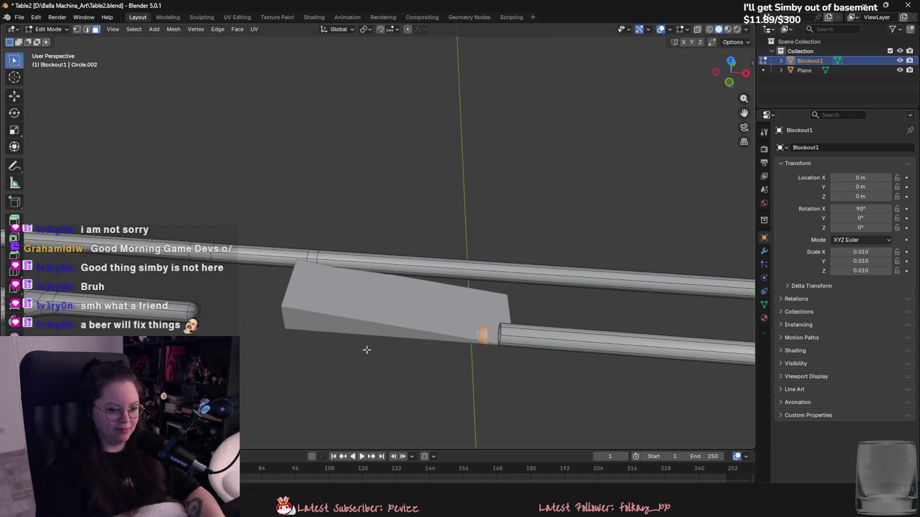
Move the end cap onto the open tube end beside the wedge block.
scroll(498, 335, "up", 5)
key("g")
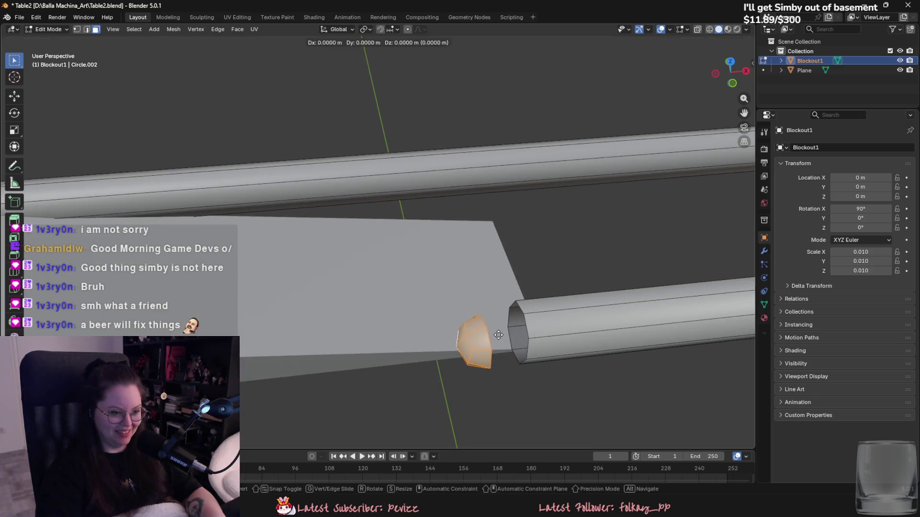
left_click(537, 333)
middle_click_drag(537, 333, 431, 314)
In vertex mode, reselect the whole end cap from its centre vertex; a trial Y move is cancelled.
scroll(444, 286, "up", 2)
key("1")
key("alt+a")
left_click(484, 282)
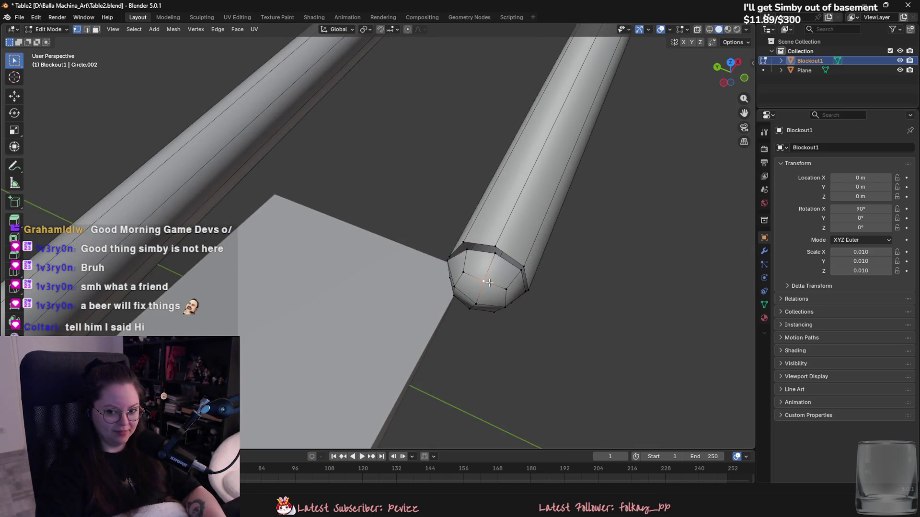
key("ctrl+KP_Add")
key("g")
key("x")
key("y")
right_click(534, 343)
middle_click_drag(534, 343, 483, 353, "shift")
scroll(508, 359, "down", 1)
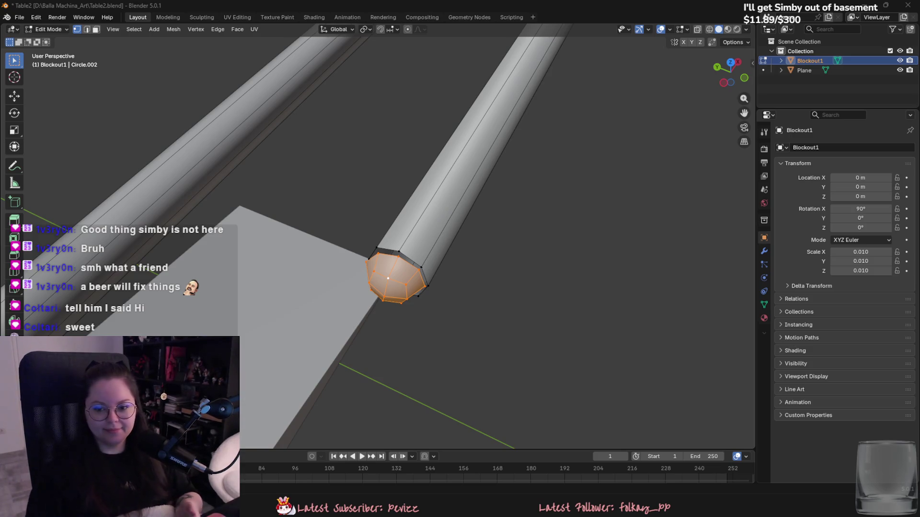
middle_click_drag(456, 252, 375, 211)
Merge the first three cap vertices onto their matching rim vertices with Merge At Last.
left_click(375, 213)
left_click(374, 212, "shift")
key("m")
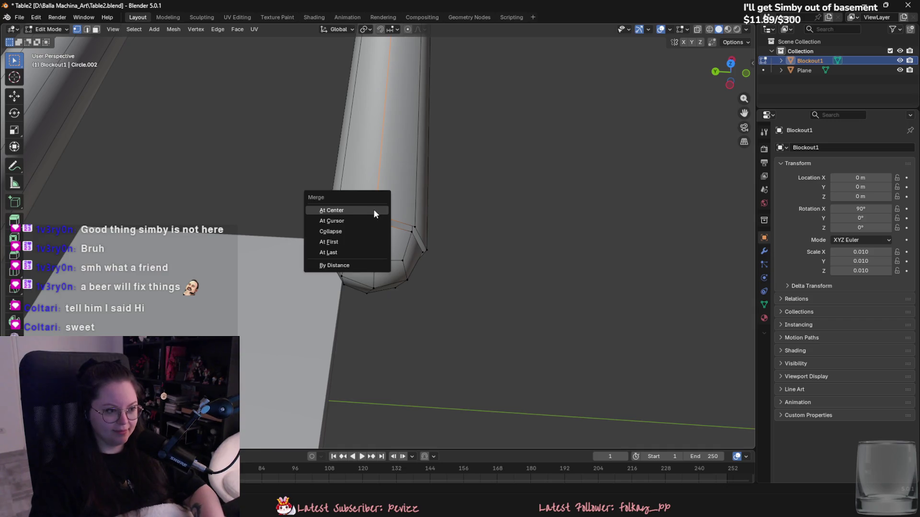
left_click(355, 248)
left_click(412, 232)
left_click(414, 226, "shift")
key("m")
left_click(413, 224)
mouse_move(412, 224)
middle_mouse_down()
mouse_move(324, 191)
mouse_move(470, 238)
middle_mouse_up()
left_click(332, 199, "shift")
key("m")
left_click(334, 203)
Merge the cap's lower-edge vertices onto the rim to close the dark gap.
left_click(503, 186, "alt")
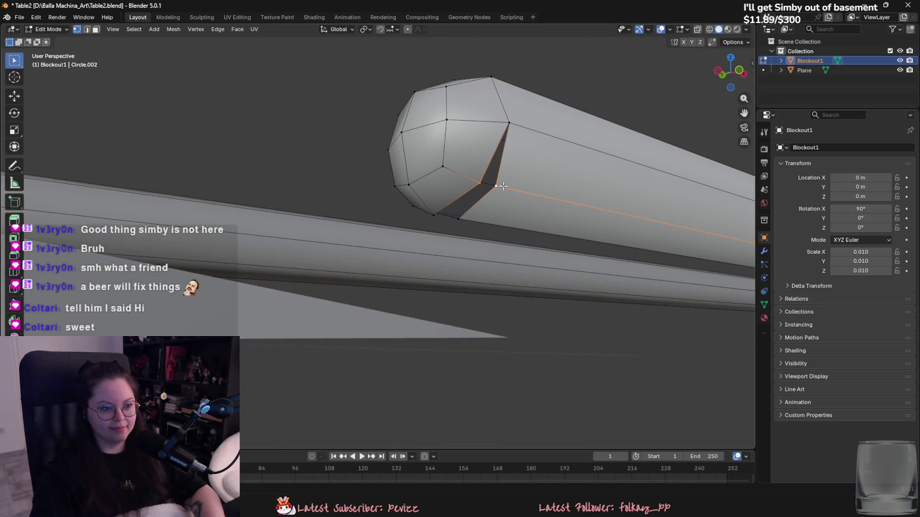
key("m")
left_click(502, 187)
left_click(457, 221, "alt")
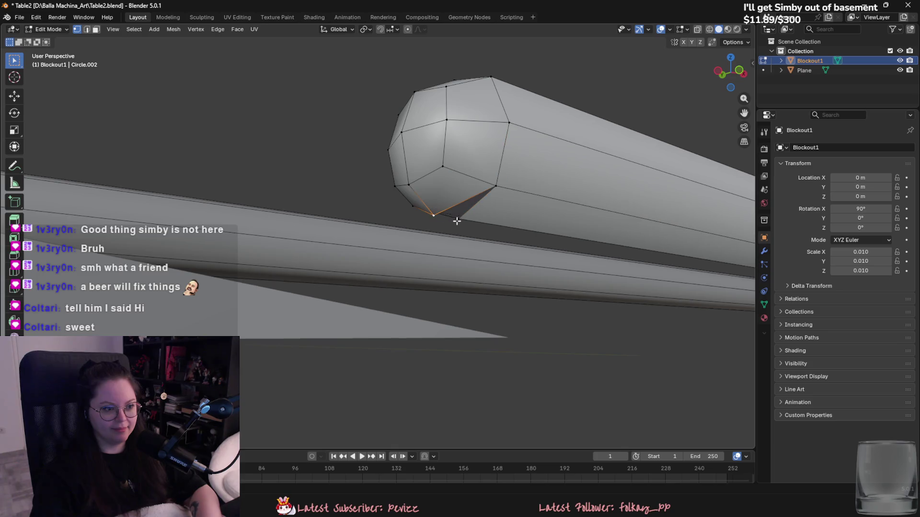
mouse_move(458, 221)
middle_mouse_down()
mouse_move(527, 225)
mouse_move(455, 236)
middle_mouse_up()
key("m")
left_click(456, 236)
Merge the last unjoined cap and rim vertex pair and return to Object Mode.
left_click(452, 149)
key("m")
left_click(453, 150)
key("Tab")
mouse_move(454, 150)
middle_mouse_down()
mouse_move(446, 245)
mouse_move(431, 259)
mouse_move(317, 265)
mouse_move(320, 254)
middle_mouse_up()
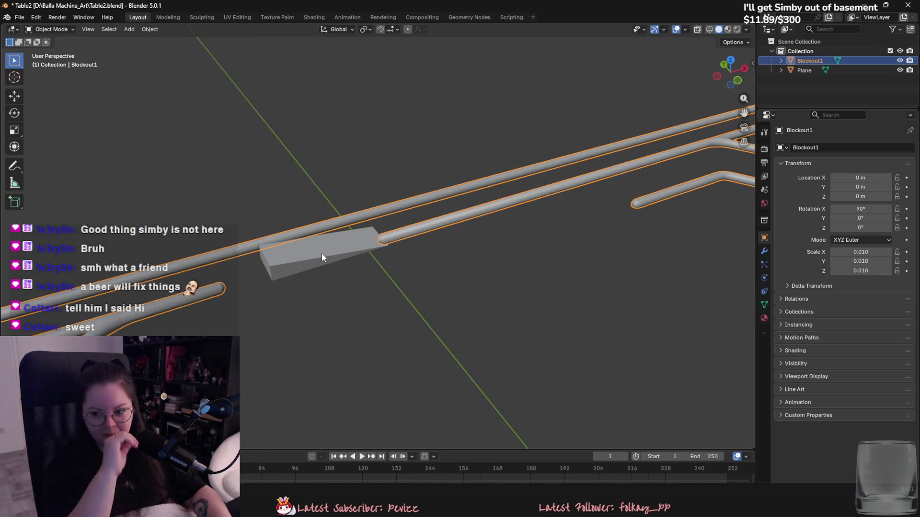
Select the wedge block and save the file.
left_click(326, 243)
middle_click_drag(327, 243, 435, 247)
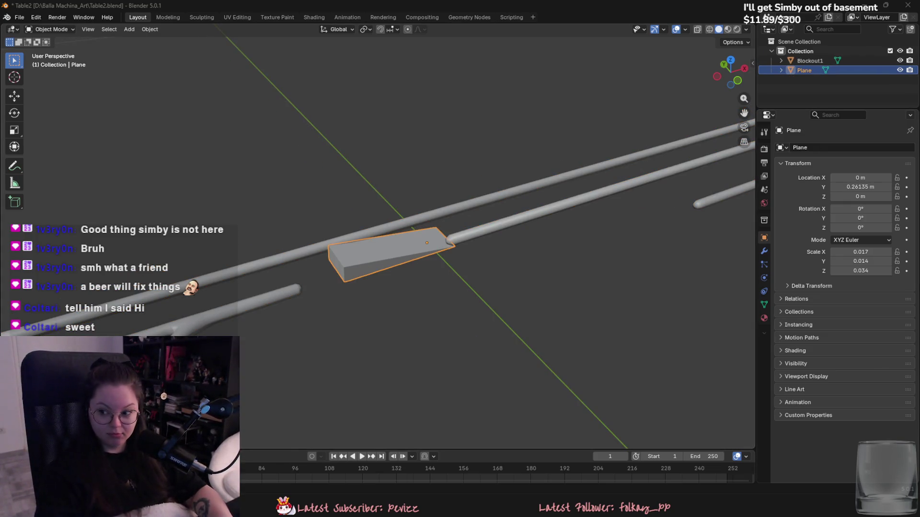
mouse_move(424, 229)
middle_mouse_down()
mouse_move(304, 232)
mouse_move(371, 343)
mouse_move(390, 328)
mouse_move(376, 323)
mouse_move(413, 242)
middle_mouse_up()
key("ctrl+s")
scroll(383, 320, "up", 4)
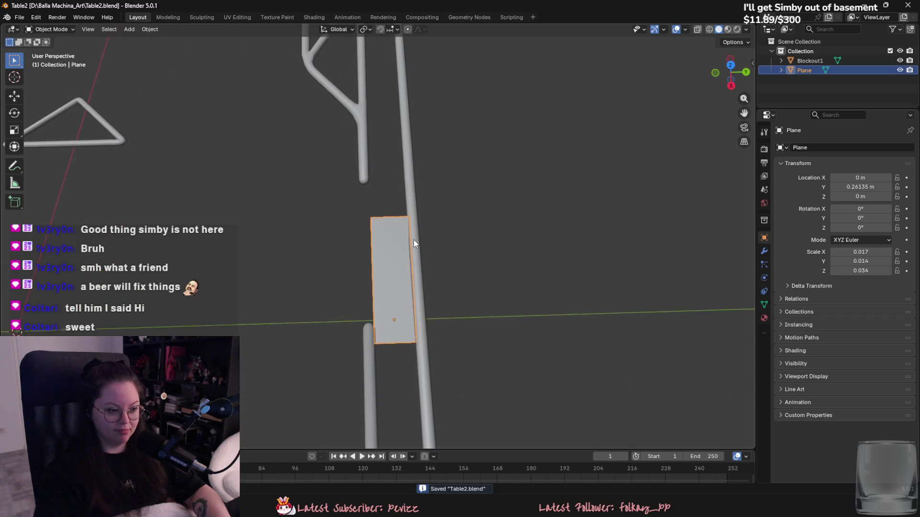
Move the wedge block along X to a location of 0.08282 m.
key("g")
key("x")
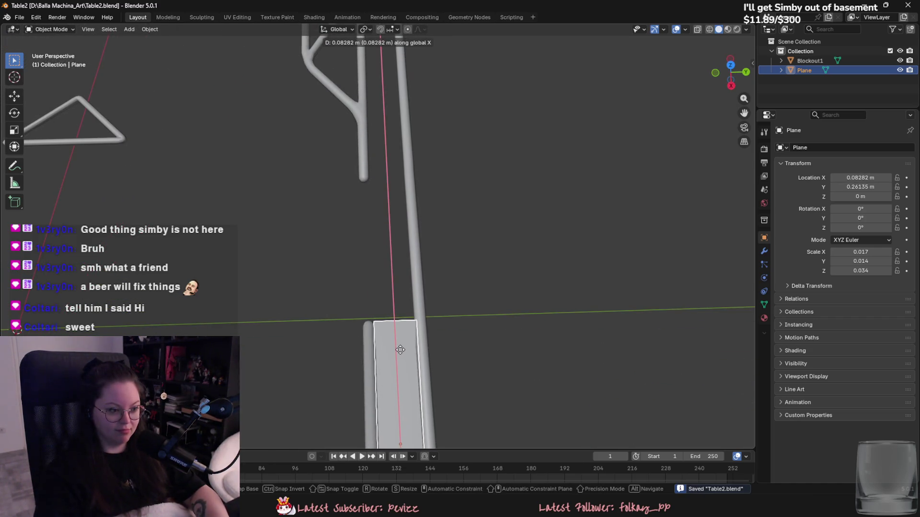
left_click(400, 350)
scroll(400, 349, "down", 3)
mouse_move(400, 349)
middle_mouse_down()
mouse_move(491, 315)
mouse_move(356, 205)
mouse_move(396, 229)
mouse_move(378, 228)
middle_mouse_up()
scroll(357, 205, "up", 3)
Enter Edit Mode on Blockout1 and select the branch tube's end cap.
left_click(357, 210)
key("Tab")
left_click(279, 236)
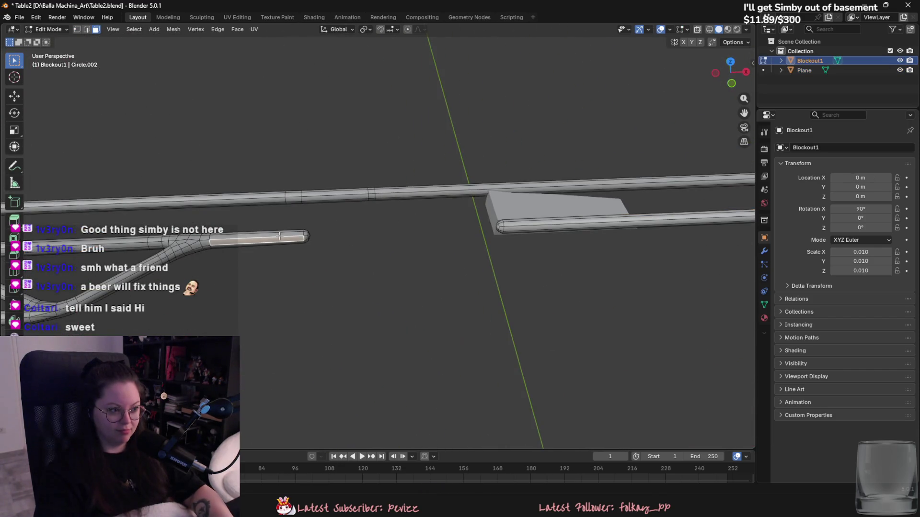
middle_click_drag(308, 235, 478, 267)
scroll(479, 268, "up", 3)
left_click(272, 245)
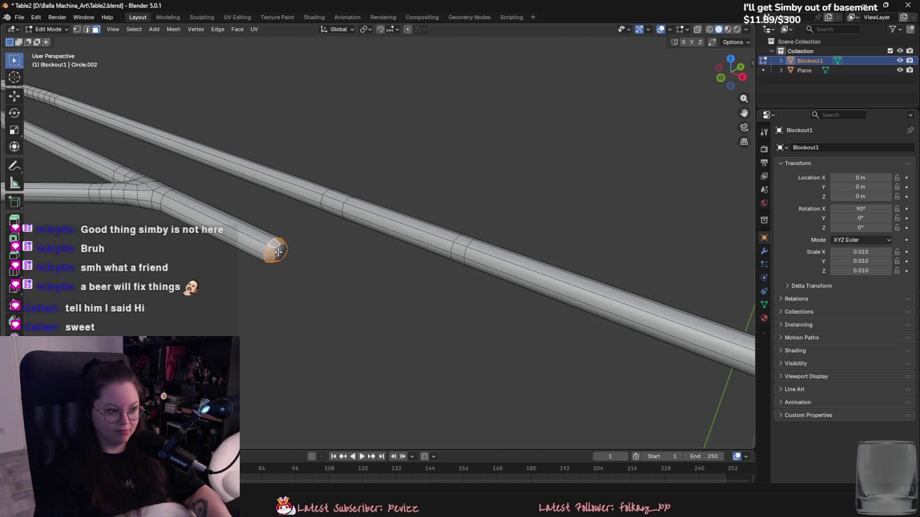
scroll(281, 255, "down", 2)
middle_click_drag(281, 256, 385, 279)
scroll(335, 269, "down", 1)
Undo an X-axis move and slide the end cap further along the tube instead.
key("g")
key("x")
left_click(486, 300)
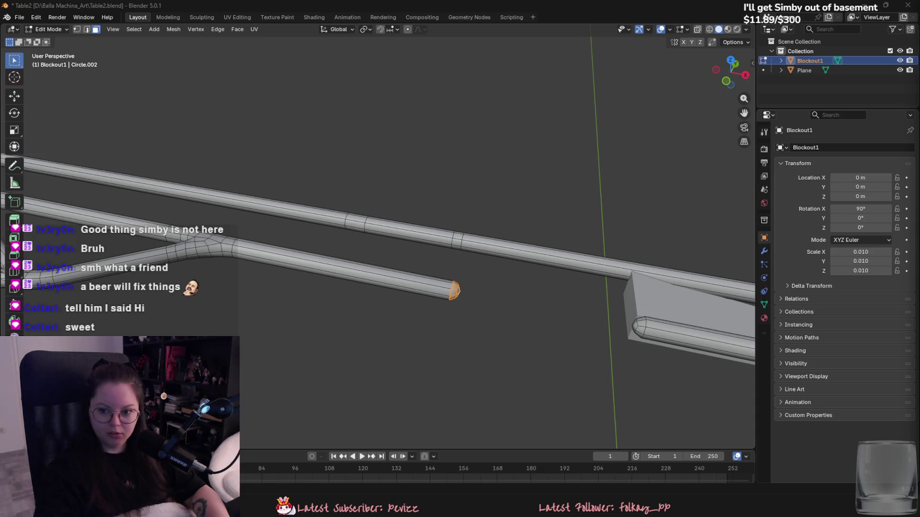
scroll(405, 287, "down", 2)
mouse_move(405, 287)
middle_mouse_down()
mouse_move(403, 300)
mouse_move(445, 283)
mouse_move(421, 302)
middle_mouse_up()
key("ctrl+z")
key("g")
left_click(417, 326)
Return to Object Mode and select the Plane block.
scroll(421, 311, "down", 1)
scroll(431, 307, "up", 1)
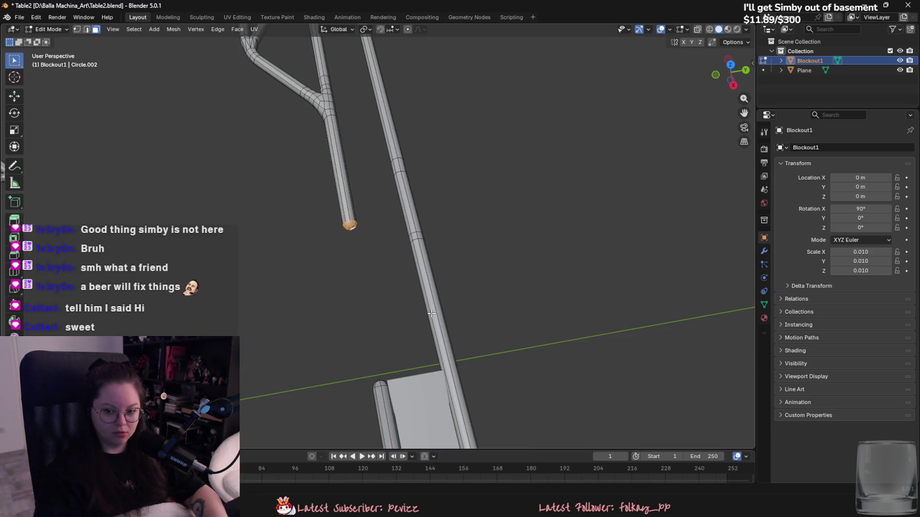
key("Tab")
scroll(440, 312, "up", 3)
left_click(443, 327)
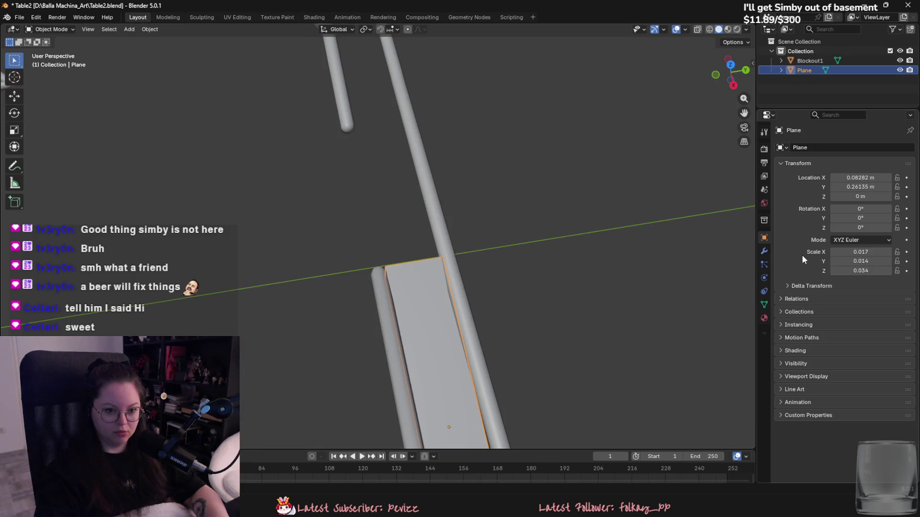
Bevel the Plane block's front edge with 2 segments in Edit Mode.
left_click(763, 253)
mouse_move(551, 268)
middle_mouse_down()
mouse_move(522, 278)
mouse_move(465, 255)
middle_mouse_up()
key("Tab")
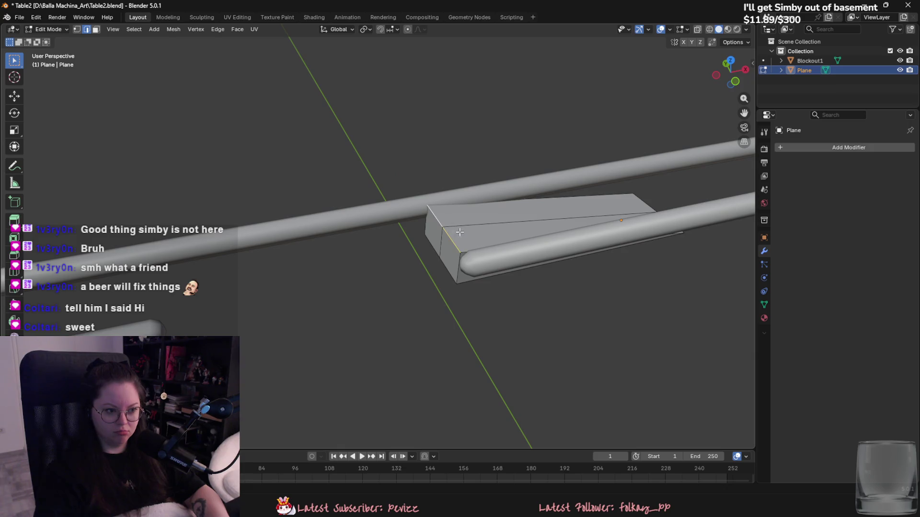
key("ctrl+b")
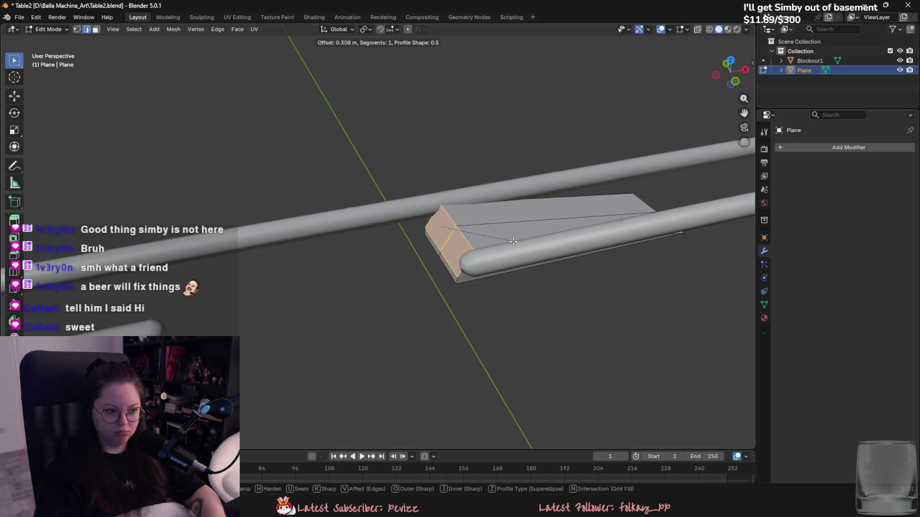
scroll(515, 241, "up", 1)
left_click(507, 242)
key("Tab")
Apply Shade Auto Smooth to the Plane block, adding a 30° Smooth by Angle modifier.
mouse_move(464, 265)
middle_mouse_down()
mouse_move(523, 288)
mouse_move(396, 289)
mouse_move(485, 272)
mouse_move(542, 300)
mouse_move(576, 265)
middle_mouse_up()
right_click(379, 275)
left_click(379, 275)
right_click(402, 290)
left_click(397, 306)
right_click(377, 289)
left_click(374, 278)
mouse_move(445, 194)
middle_mouse_down()
mouse_move(330, 269)
mouse_move(284, 272)
mouse_move(276, 239)
mouse_move(333, 268)
mouse_move(304, 318)
mouse_move(354, 278)
middle_mouse_up()
left_click(354, 278)
Try axis-constrained moves of the Plane block along X and Y, cancelling each.
key("g")
key("x")
key("y")
key("y")
key("x")
key("y")
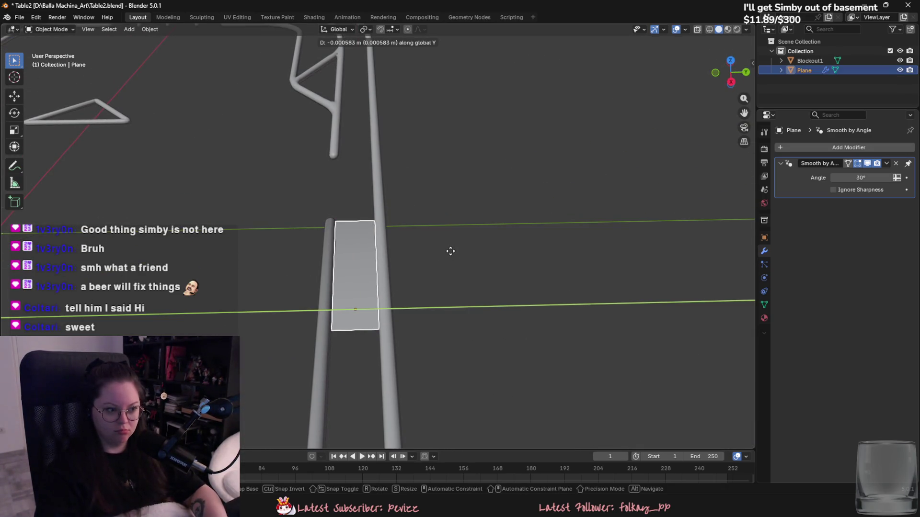
key("Escape")
mouse_move(450, 250)
middle_mouse_down()
mouse_move(556, 292)
mouse_move(601, 285)
mouse_move(441, 314)
mouse_move(514, 274)
mouse_move(503, 317)
mouse_move(390, 222)
mouse_move(421, 297)
mouse_move(344, 271)
mouse_move(408, 306)
middle_mouse_up()
scroll(604, 292, "up", 3)
key("g")
key("x")
key("Escape")
Save Table2.blend.
scroll(503, 316, "down", 3)
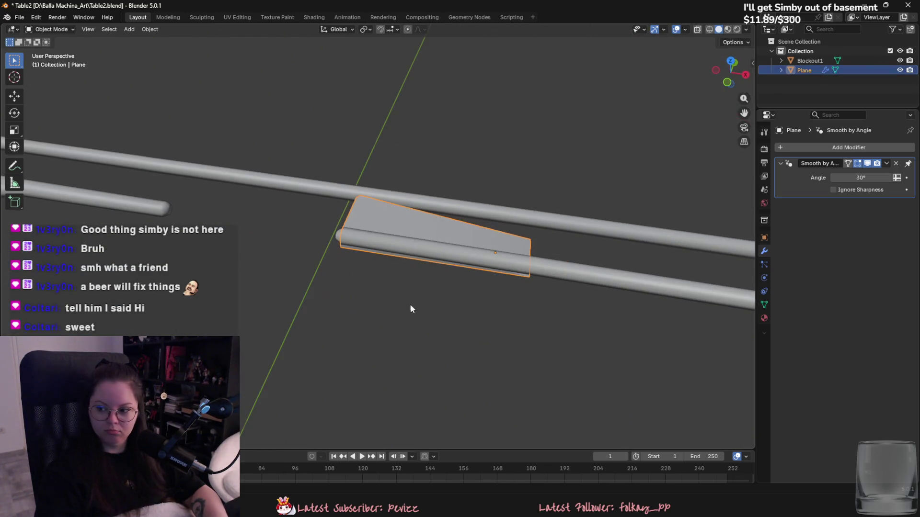
scroll(408, 306, "down", 4)
key("ctrl+s")
mouse_move(466, 318)
middle_mouse_down()
mouse_move(460, 331)
mouse_move(382, 281)
middle_mouse_up()
scroll(383, 282, "up", 5)
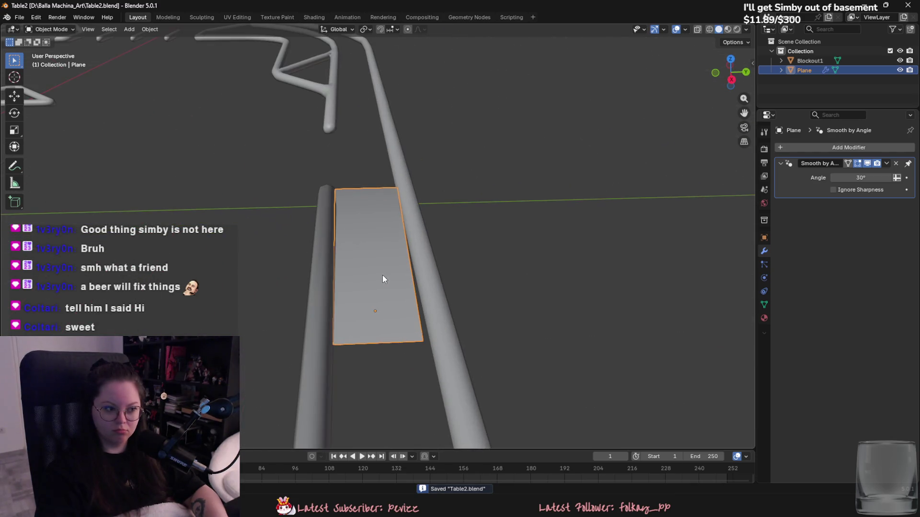
In Edit Mode, move the Plane block's front face along the Z axis.
key("Tab")
mouse_move(370, 229)
middle_mouse_down()
mouse_move(431, 278)
mouse_move(527, 317)
mouse_move(478, 285)
middle_mouse_up()
key("g")
key("z")
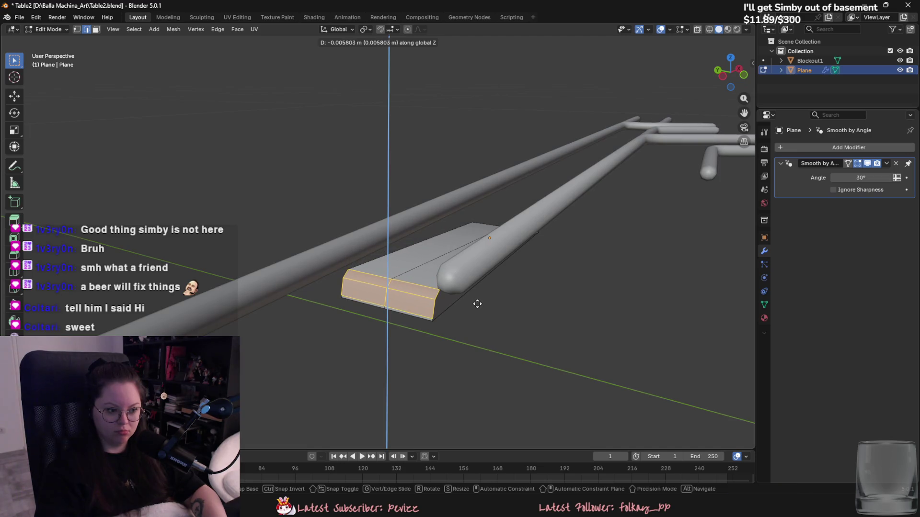
right_click(477, 304)
middle_click_drag(476, 305, 469, 362)
Merge the two stray bottom-right front corner vertices in vertex select mode.
key("1")
left_click(459, 362)
key("m")
left_click(453, 360)
left_click(467, 345)
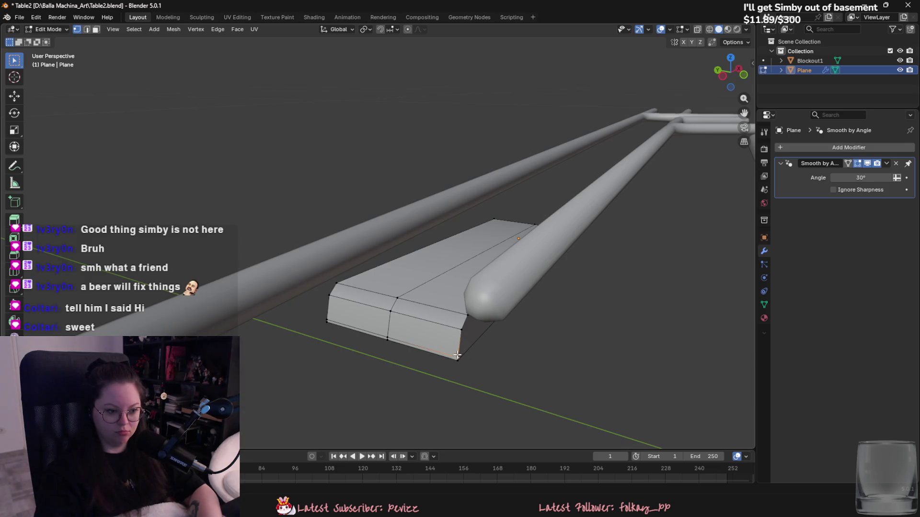
key("m")
left_click(456, 366)
Select the stray bottom-edge vertices together and merge them.
left_click(383, 340)
key("m")
left_click(375, 341)
key("m")
left_click(327, 324)
mouse_move(327, 324)
middle_mouse_down()
mouse_move(424, 353)
mouse_move(334, 349)
mouse_move(337, 401)
mouse_move(269, 399)
mouse_move(336, 426)
mouse_move(422, 382)
mouse_move(412, 369)
middle_mouse_up()
Tab out of Edit Mode, returning the Plane block to Object Mode.
key("Tab")
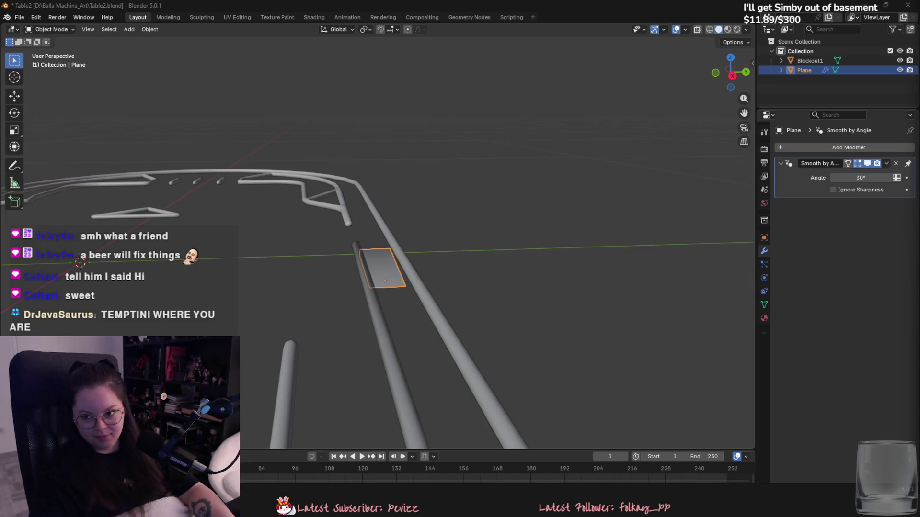
From the Back Orthographic view, tilt the Plane wedge about Y and Z so it sits under the rail.
mouse_move(628, 82)
middle_mouse_down()
mouse_move(521, 232)
mouse_move(523, 143)
mouse_move(485, 107)
middle_mouse_up()
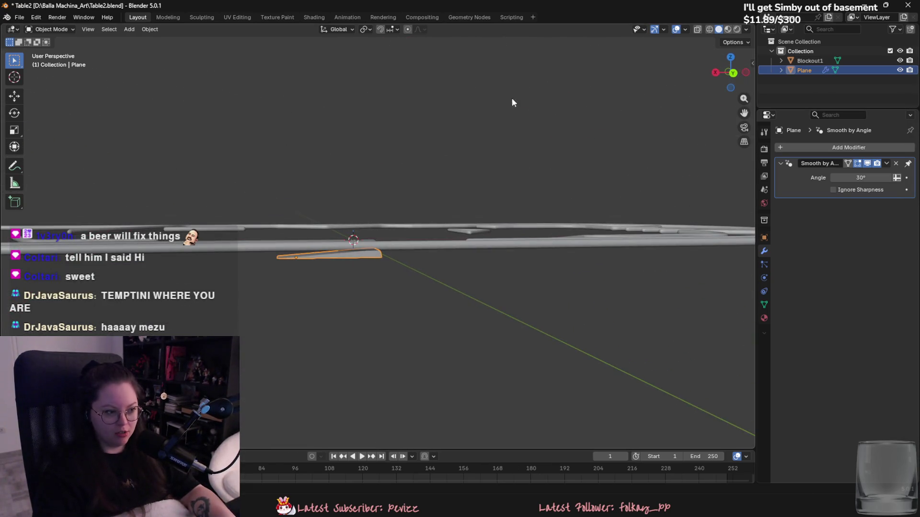
left_click(731, 74)
middle_click_drag(556, 173, 597, 158, "shift")
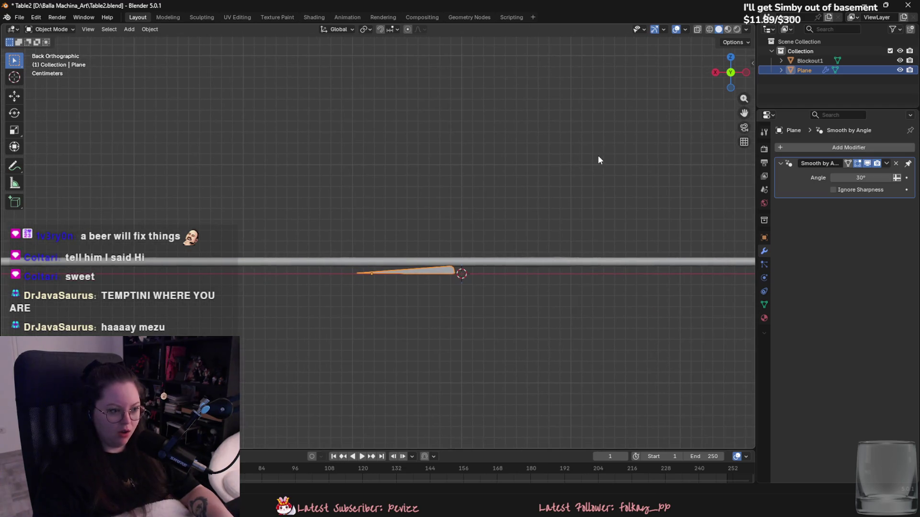
scroll(560, 210, "up", 6)
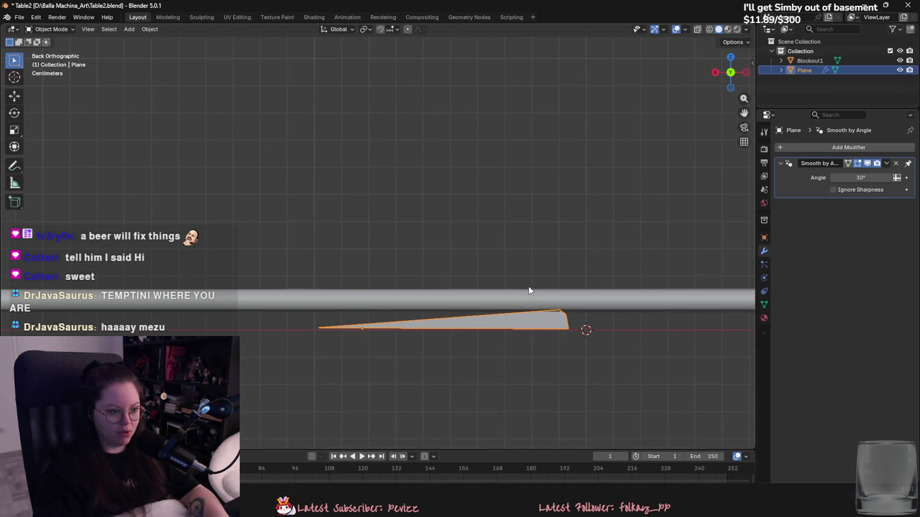
key("r")
key("x")
key("y")
left_click(687, 227)
key("r")
key("z")
left_click(683, 230)
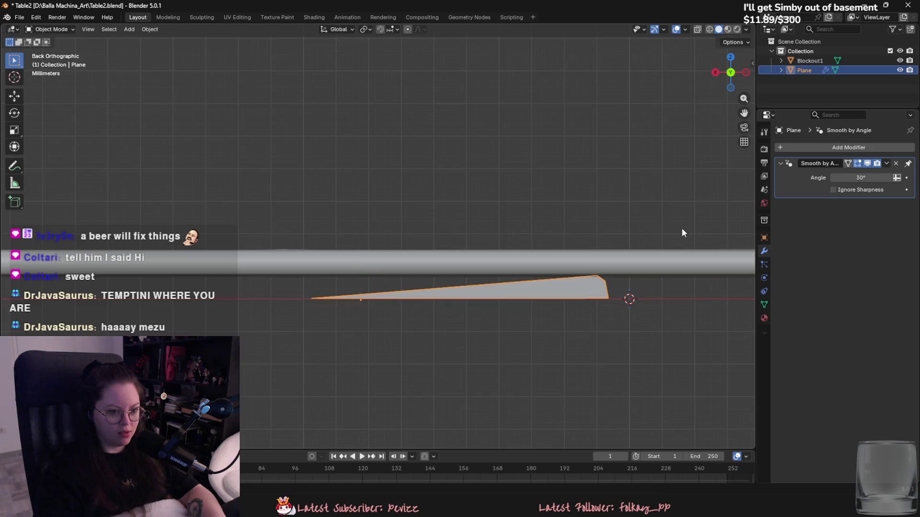
Return to a perspective view and save Table2.blend.
mouse_move(539, 261)
middle_mouse_down()
mouse_move(650, 312)
mouse_move(510, 269)
mouse_move(571, 250)
mouse_move(559, 223)
middle_mouse_up()
key("z")
key("ctrl+s")
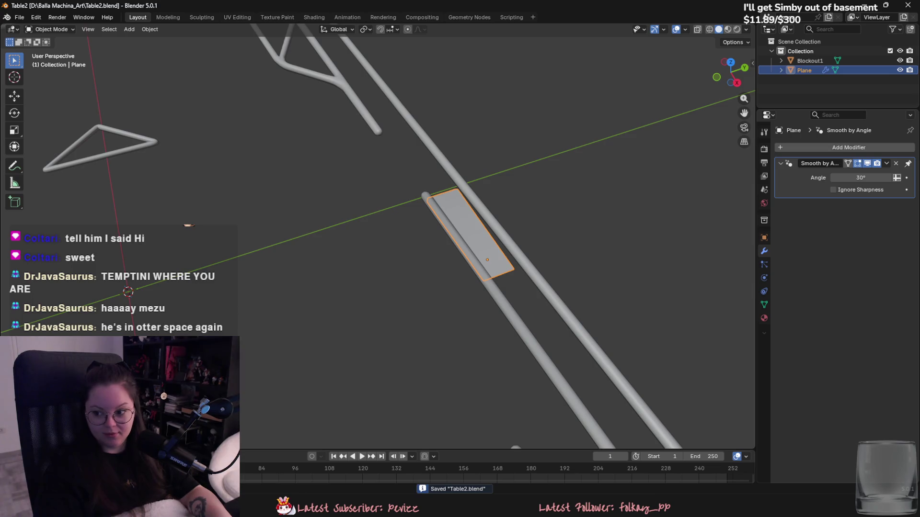
Orbit and zoom around the bent-tube rails and branch tips, then select the Blockout1 mesh.
scroll(689, 302, "down", 3)
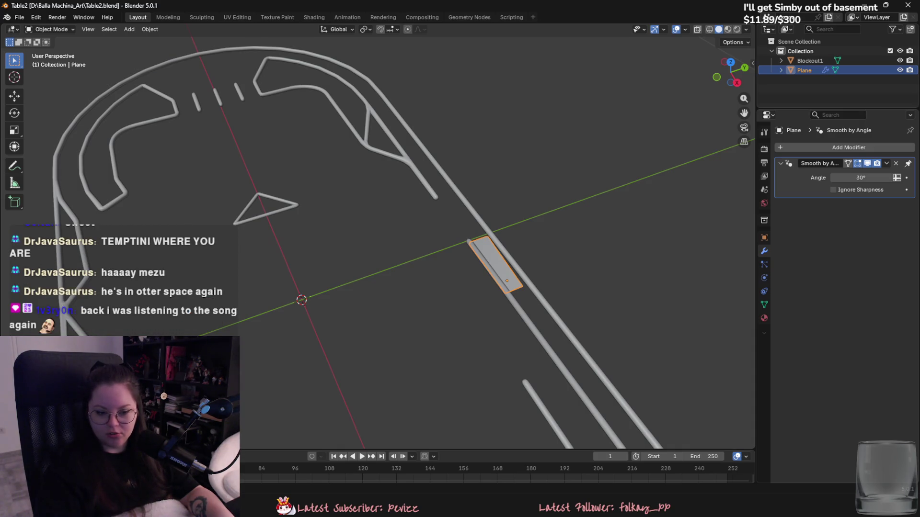
mouse_move(712, 264)
middle_mouse_down()
mouse_move(562, 331)
mouse_move(514, 231)
mouse_move(512, 240)
middle_mouse_up()
scroll(513, 242, "up", 6)
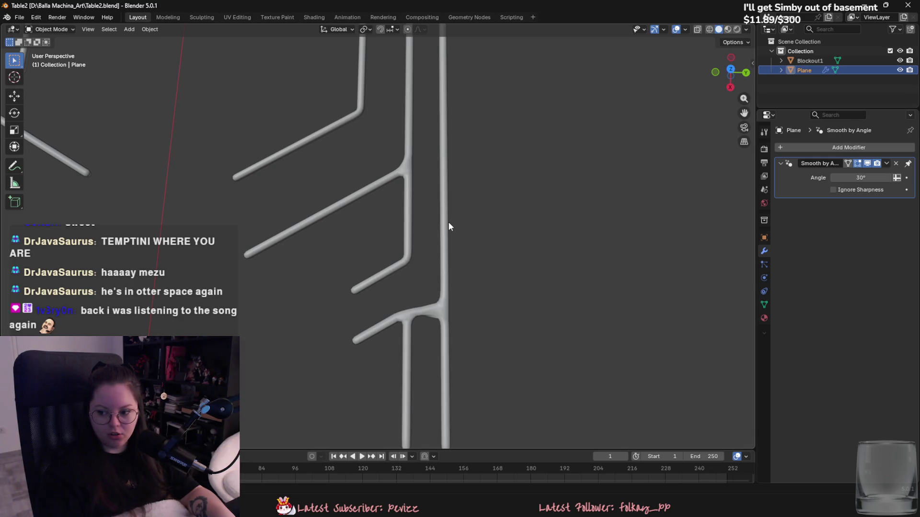
mouse_move(448, 222)
middle_mouse_down()
mouse_move(438, 237)
mouse_move(613, 191)
mouse_move(624, 293)
middle_mouse_up()
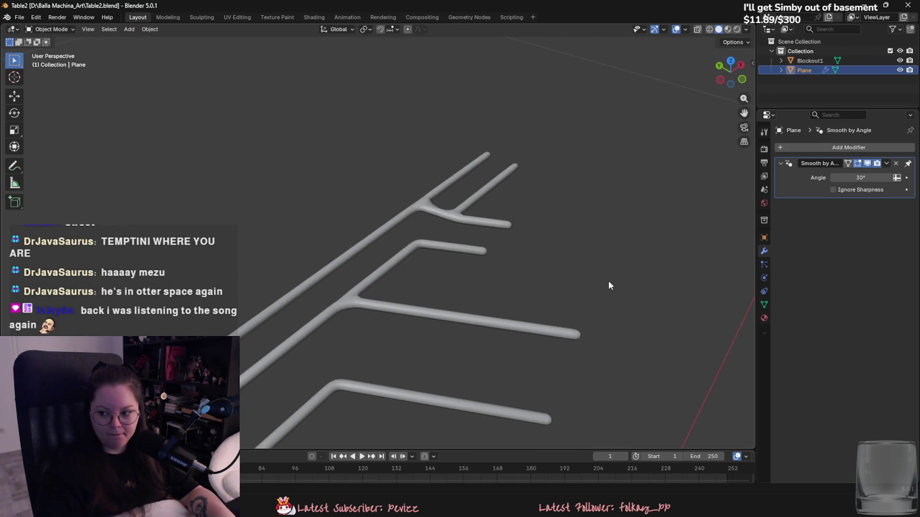
scroll(606, 282, "up", 2)
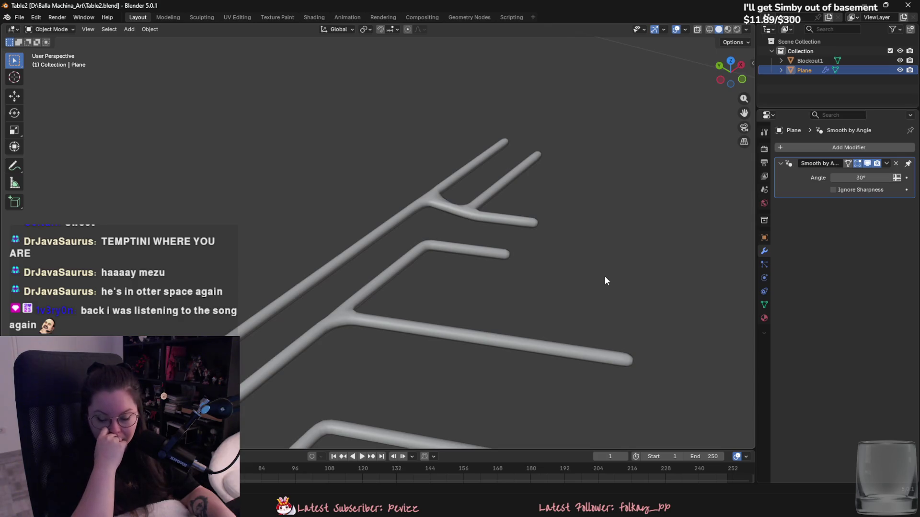
mouse_move(605, 281)
middle_mouse_down()
mouse_move(480, 223)
mouse_move(327, 243)
middle_mouse_up()
left_click(340, 290)
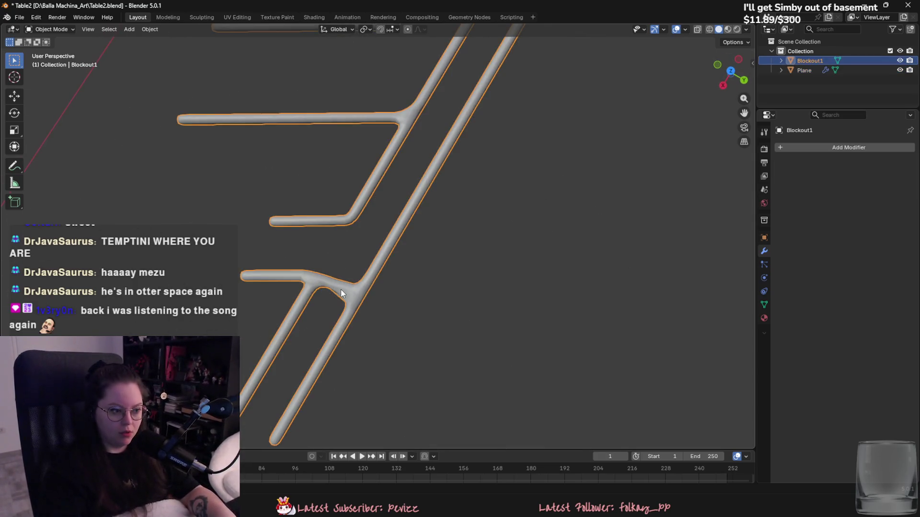
In Edit Mode, select and delete the faces at the tube junction to open it.
key("Tab")
middle_click_drag(341, 289, 384, 290)
key("3")
left_click(375, 328)
left_click(379, 326, "alt")
middle_click_drag(378, 327, 380, 275)
left_click(404, 321, "shift")
right_click(404, 322)
left_click(405, 322)
Round the opened junction loop with LoopTools Circle and rotate it around Y.
middle_click_drag(412, 321, 487, 259)
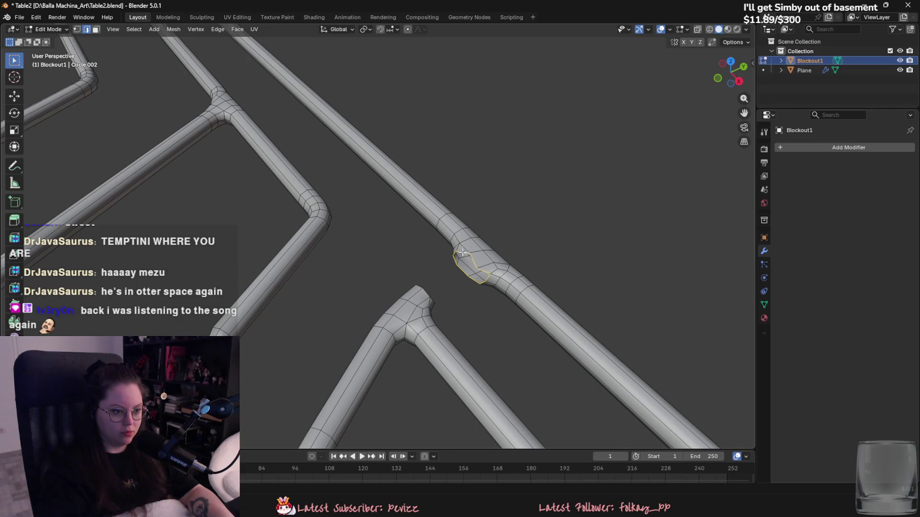
left_click(752, 63)
left_click(749, 160)
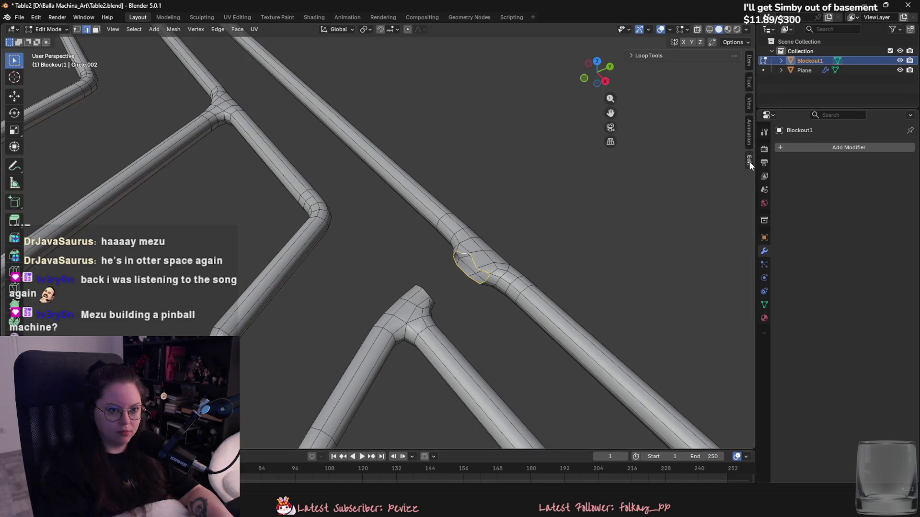
left_click(632, 56)
left_click(683, 81)
mouse_move(484, 225)
middle_mouse_down()
mouse_move(461, 219)
mouse_move(498, 205)
middle_mouse_up()
key("r")
key("x")
key("x")
key("x")
key("y")
left_click(560, 238)
Select the left tube's end loop, make it circular, and rotate it around Y.
mouse_move(564, 238)
middle_mouse_down()
mouse_move(497, 238)
mouse_move(420, 312)
middle_mouse_up()
left_click(421, 312, "alt")
left_click(680, 79)
middle_click_drag(527, 201, 481, 209)
key("r")
key("y")
left_click(474, 259)
Save Table2.blend and look over the pipes.
mouse_move(475, 259)
middle_mouse_down()
mouse_move(540, 269)
mouse_move(467, 279)
middle_mouse_up()
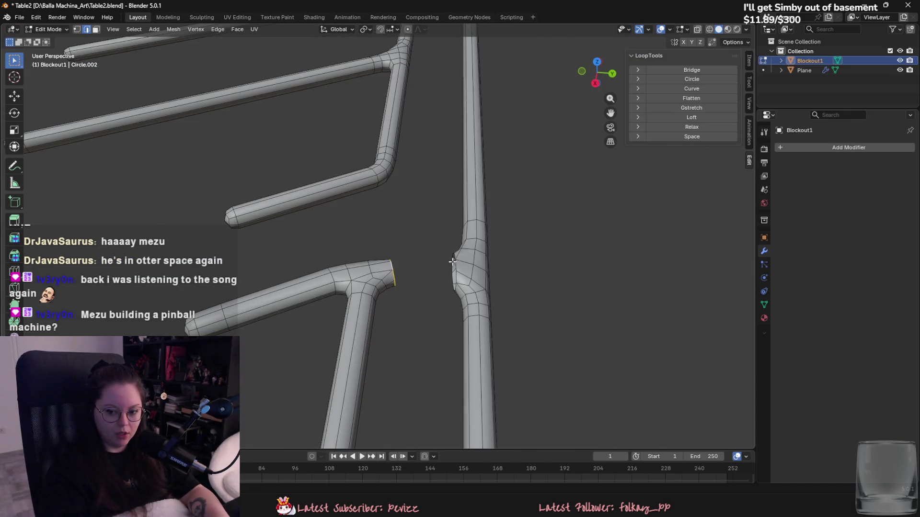
key("ctrl+s")
scroll(394, 217, "down", 10)
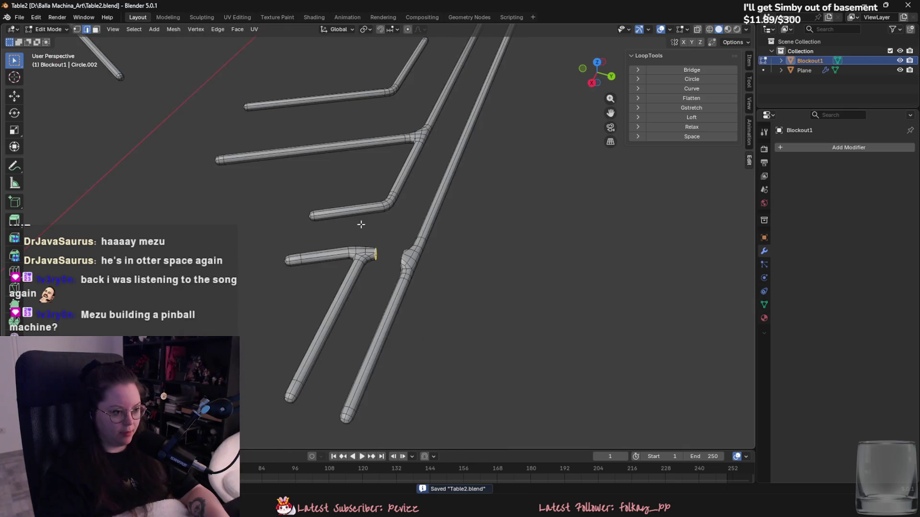
scroll(503, 258, "up", 10)
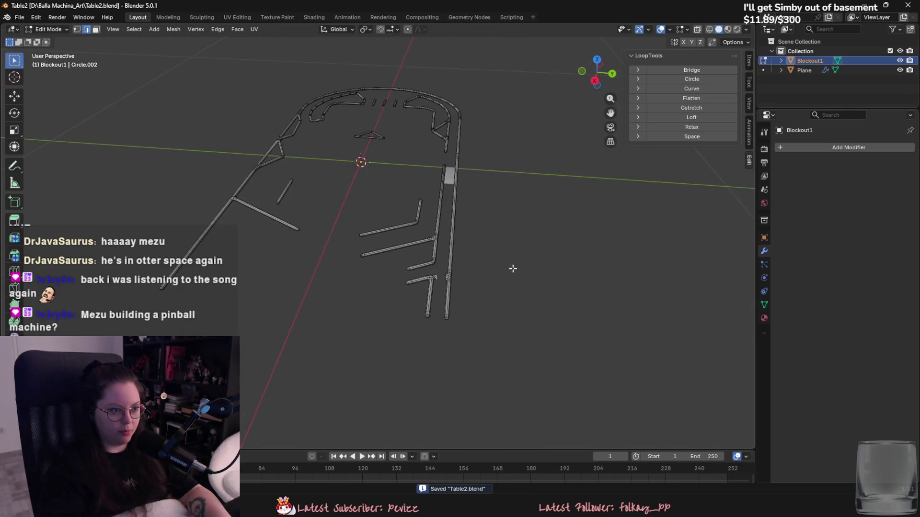
scroll(383, 259, "up", 2)
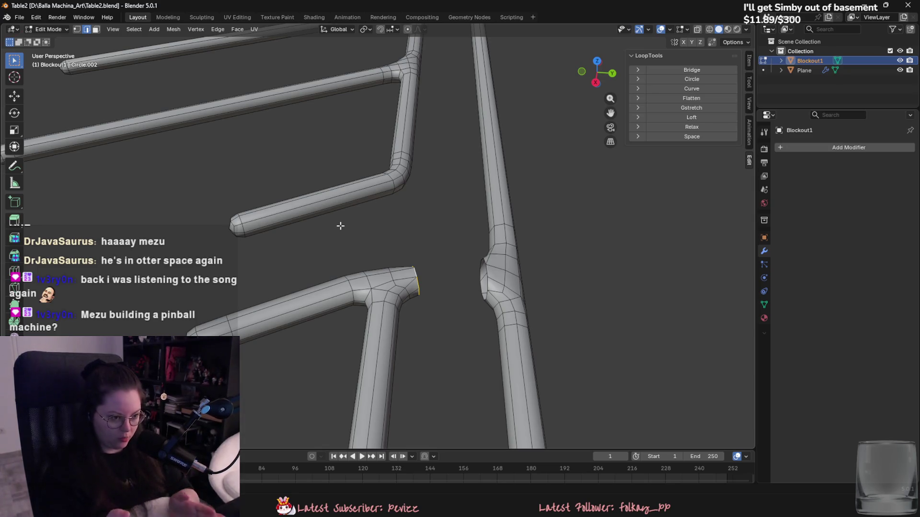
mouse_move(340, 226)
middle_mouse_down()
mouse_move(497, 353)
mouse_move(517, 303)
mouse_move(458, 273)
mouse_move(495, 297)
middle_mouse_up()
Try moving the open end loop along Z and X, then cancel and leave it in place.
key("s")
key("z")
key("g")
key("x")
right_click(497, 321)
key("g")
key("z")
key("Escape")
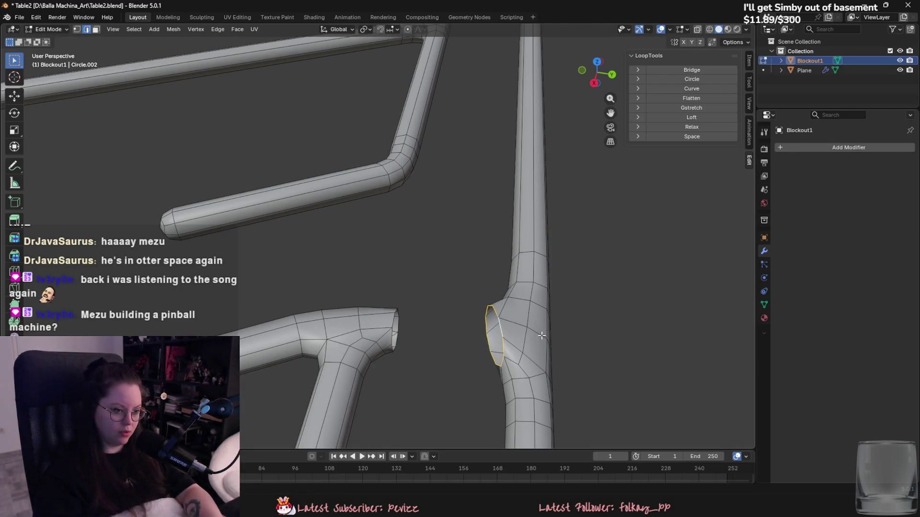
Bridge the two open loops with Bridge Edge Loops.
middle_click_drag(427, 349, 384, 258, "shift")
key("F3")
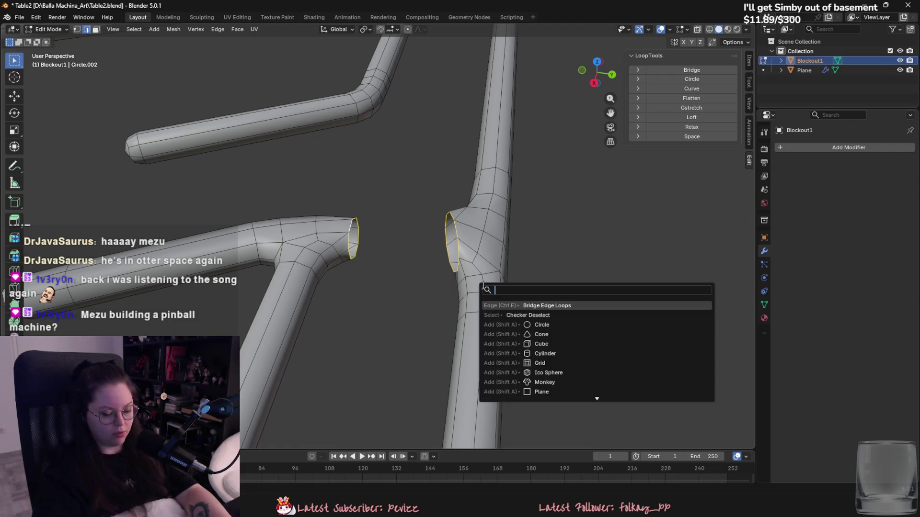
key("Return")
middle_click_drag(239, 301, 249, 351, "shift")
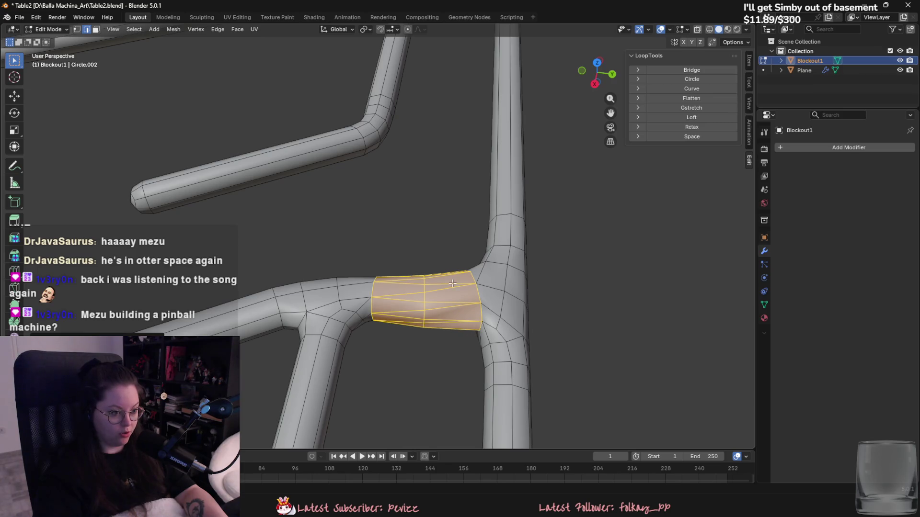
Select the bridge's middle loop and move it along X to kink the bridge.
left_click(425, 289, "alt")
key("g")
key("z")
key("x")
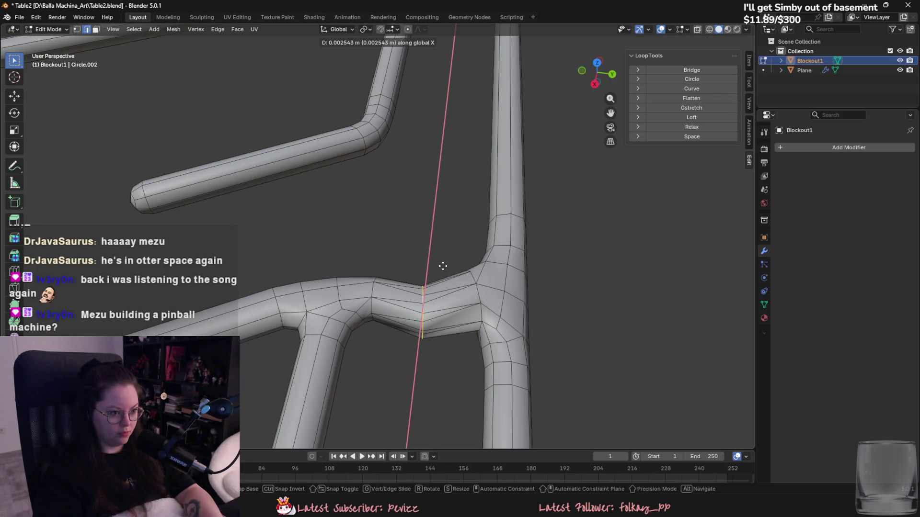
left_click(444, 298)
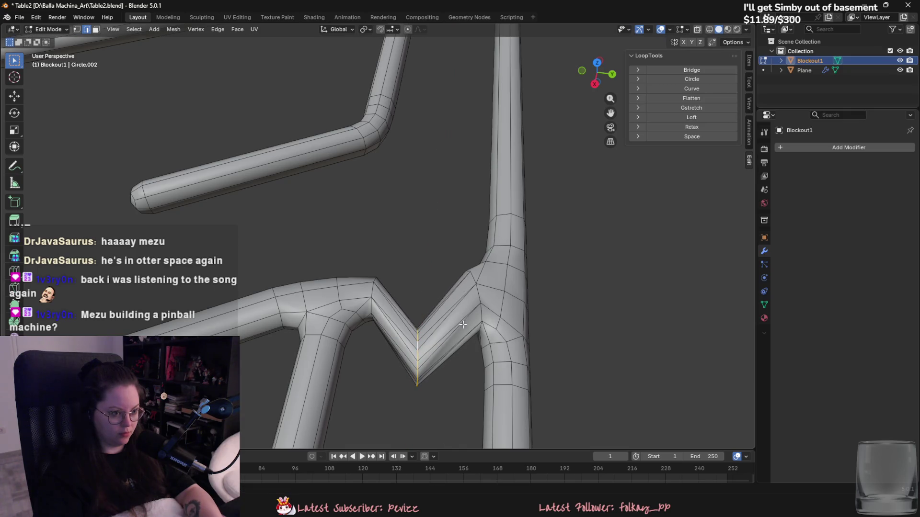
middle_click_drag(463, 321, 461, 325)
key("g")
key("x")
left_click(447, 324)
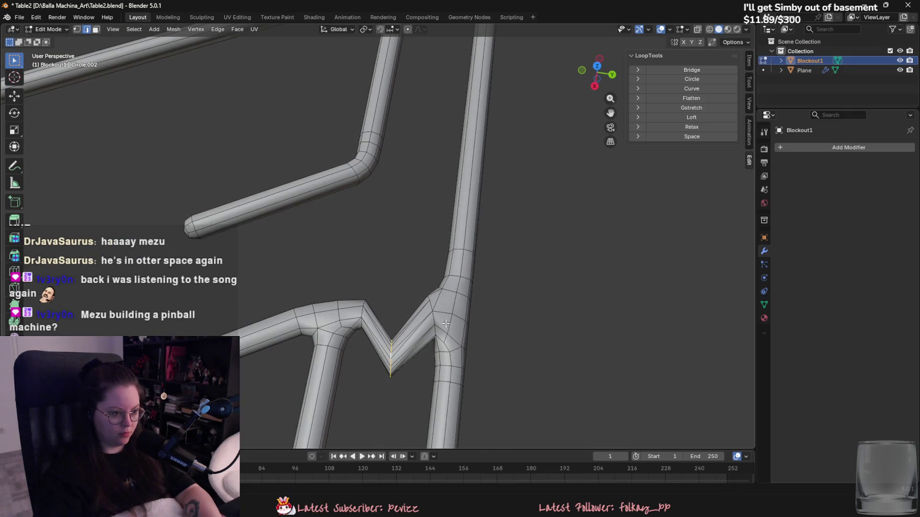
Move the middle loop vertically along Z.
scroll(445, 324, "up", 4)
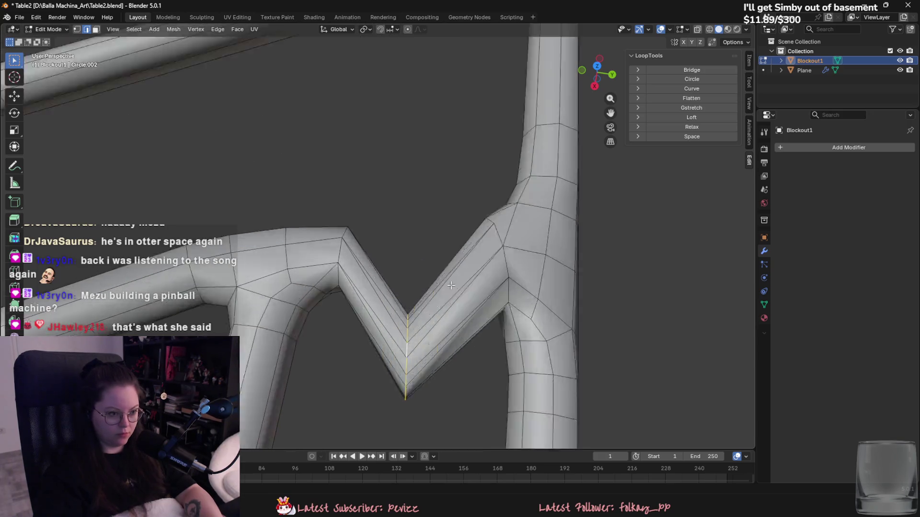
scroll(470, 290, "down", 2)
key("g")
key("z")
left_click(472, 292)
Bevel the middle loop and delete the bevel faces, leaving two open ends.
key("ctrl+b")
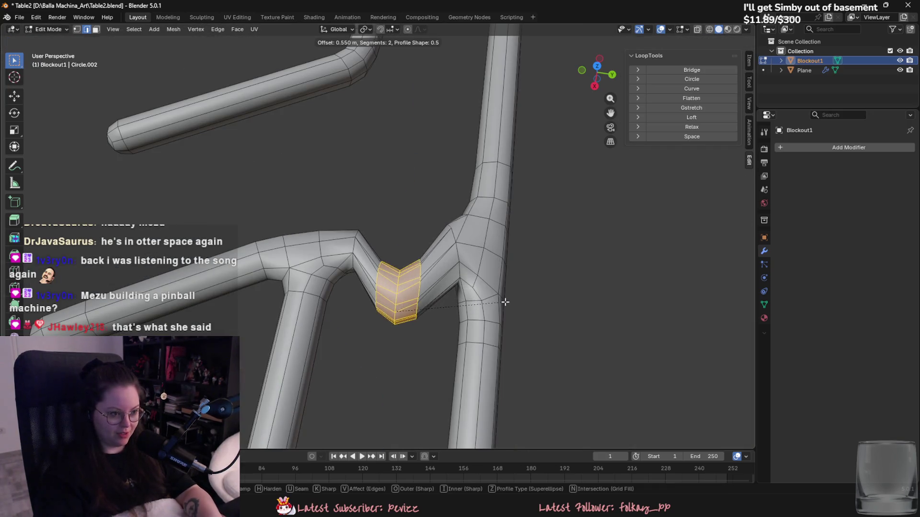
left_click(475, 288)
key("x")
left_click(455, 286)
scroll(416, 296, "up", 4)
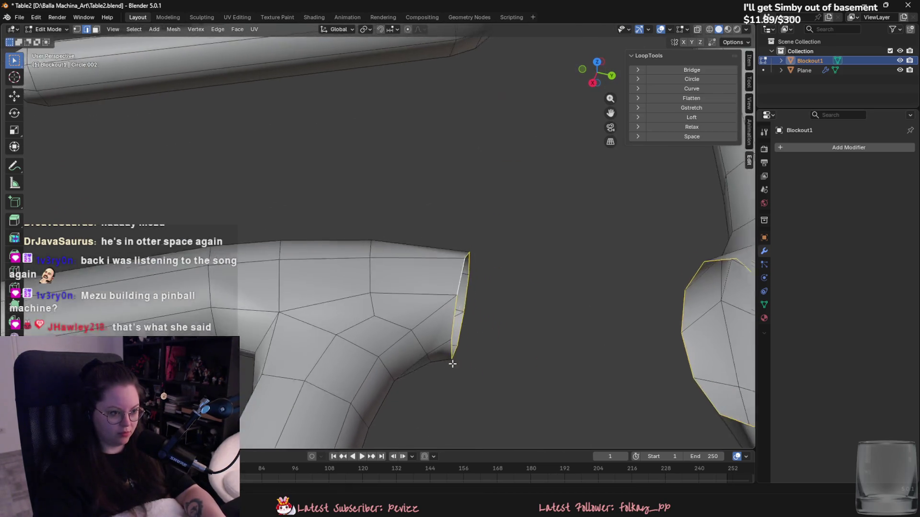
scroll(421, 312, "down", 2)
mouse_move(571, 264)
middle_mouse_down()
mouse_move(589, 267)
mouse_move(345, 304)
mouse_move(290, 331)
mouse_move(299, 340)
middle_mouse_up()
key("3")
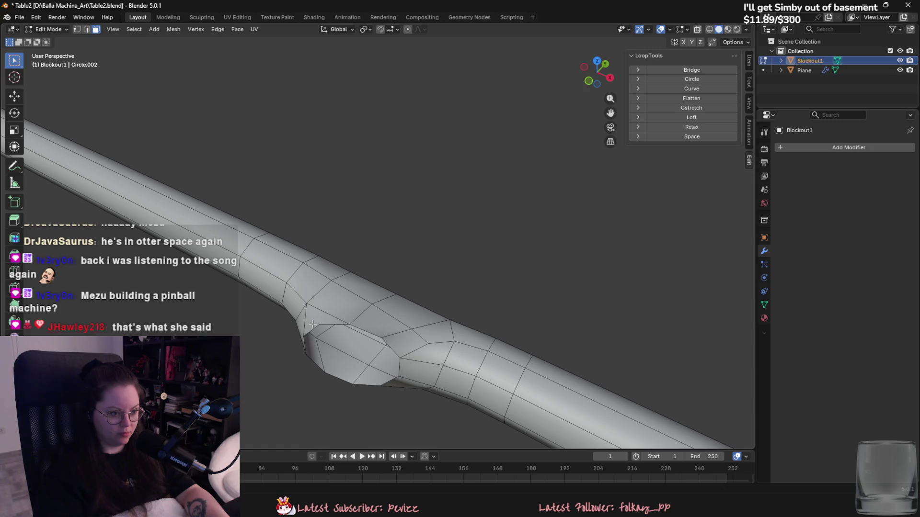
Select face rings on both sides of the long tube's bump, circle-select the bump faces, and delete them.
left_click(318, 310, "alt")
left_click(424, 343, "alt+shift")
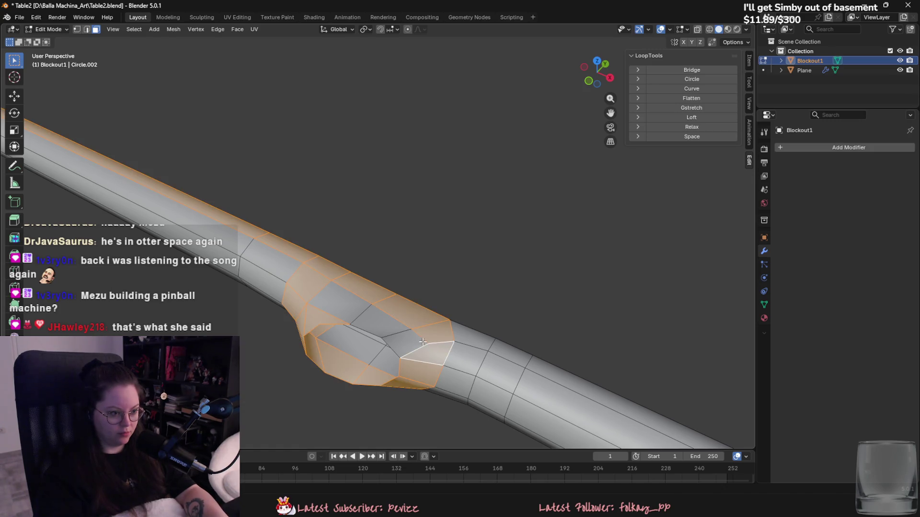
key("ctrl+z")
left_click(466, 352, "alt+shift")
scroll(466, 352, "down", 4)
mouse_move(466, 352)
middle_mouse_down()
mouse_move(495, 310)
mouse_move(393, 339)
middle_mouse_up()
scroll(407, 274, "up", 2)
key("c")
left_click_drag(407, 274, 448, 251)
right_click(455, 253)
right_click(448, 263)
left_click(447, 263)
mouse_move(447, 263)
middle_mouse_down()
mouse_move(271, 292)
mouse_move(407, 361)
middle_mouse_up()
Circle-select faces across the bent junction's end and delete them.
scroll(408, 361, "up", 4)
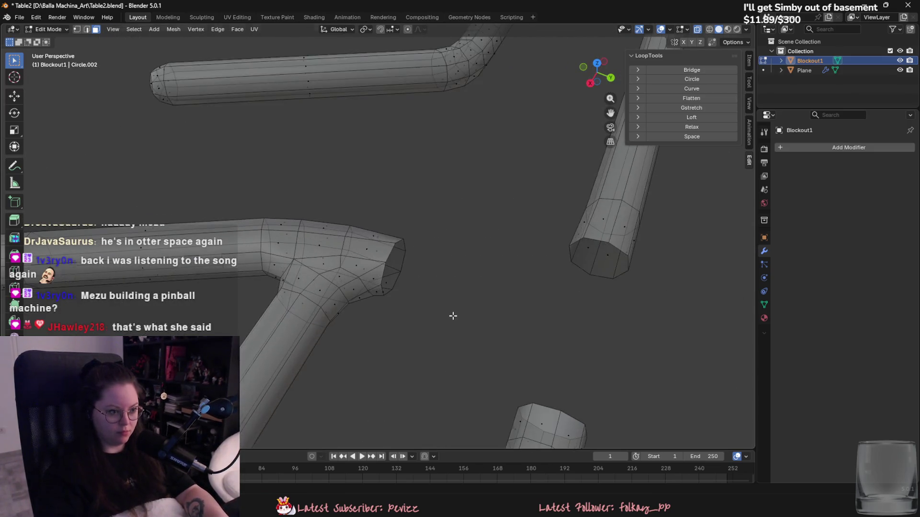
middle_click_drag(454, 316, 427, 306)
key("c")
left_click(384, 252)
mouse_move(384, 252)
left_mouse_down()
mouse_move(390, 285)
mouse_move(369, 279)
left_mouse_up()
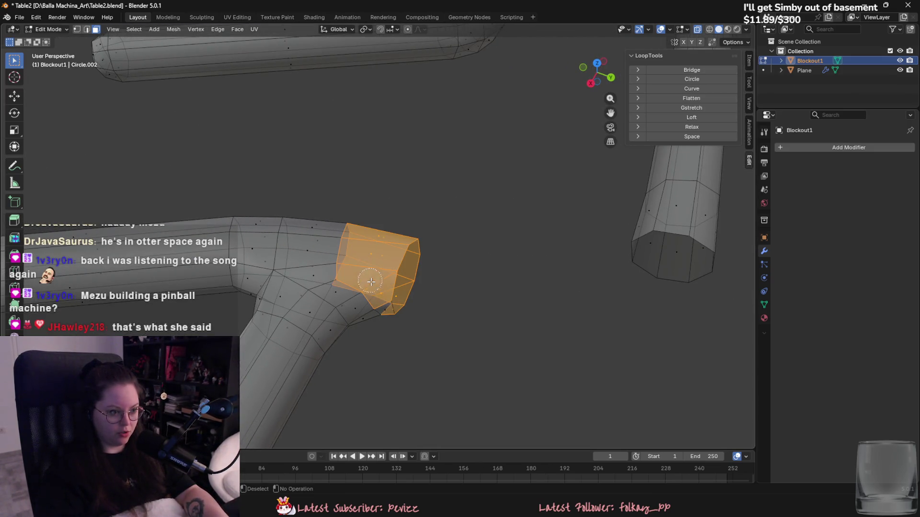
right_click(396, 293)
right_click(396, 306)
left_click(396, 307)
mouse_move(396, 322)
middle_mouse_down()
mouse_move(337, 319)
mouse_move(444, 350)
mouse_move(333, 334)
mouse_move(400, 339)
mouse_move(422, 366)
mouse_move(416, 379)
middle_mouse_up()
scroll(337, 318, "down", 3)
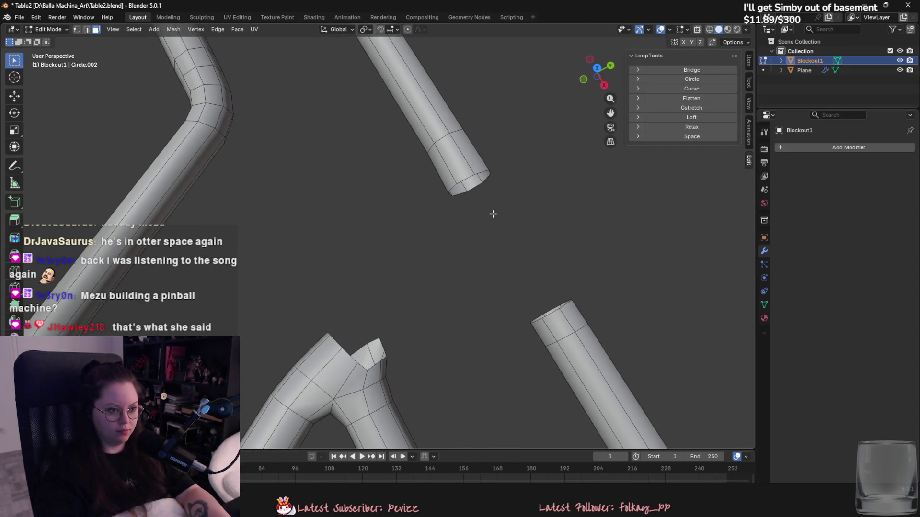
Bridge the two selected tube ends with Bridge Edge Loops.
right_click(549, 318)
left_click(553, 334)
key("KP_Decimal")
Select the extra edge loop on the tube and dissolve its edges.
left_click(468, 179, "alt")
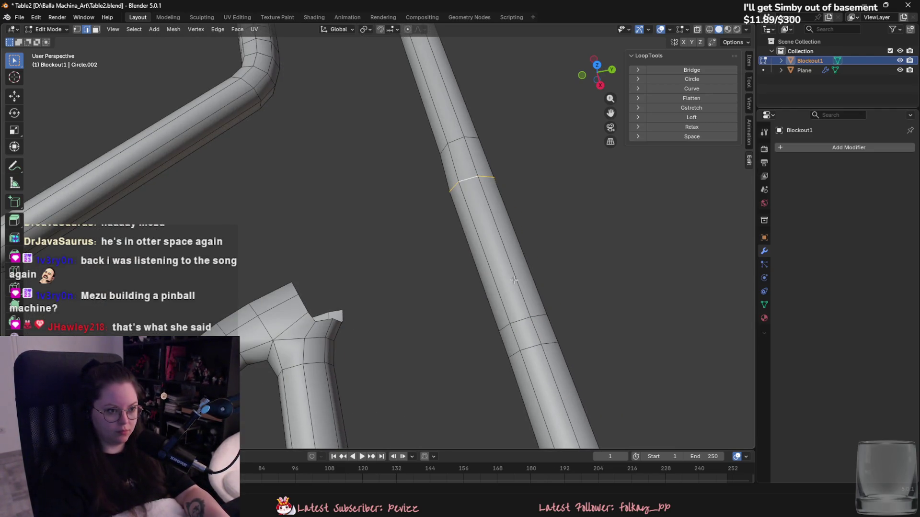
right_click(522, 319)
key("Escape")
right_click(500, 353)
mouse_move(495, 427)
middle_mouse_down()
mouse_move(500, 353)
mouse_move(495, 373)
mouse_move(484, 353)
mouse_move(519, 393)
mouse_move(452, 314)
mouse_move(470, 364)
mouse_move(524, 357)
mouse_move(373, 350)
mouse_move(431, 366)
mouse_move(334, 291)
middle_mouse_up()
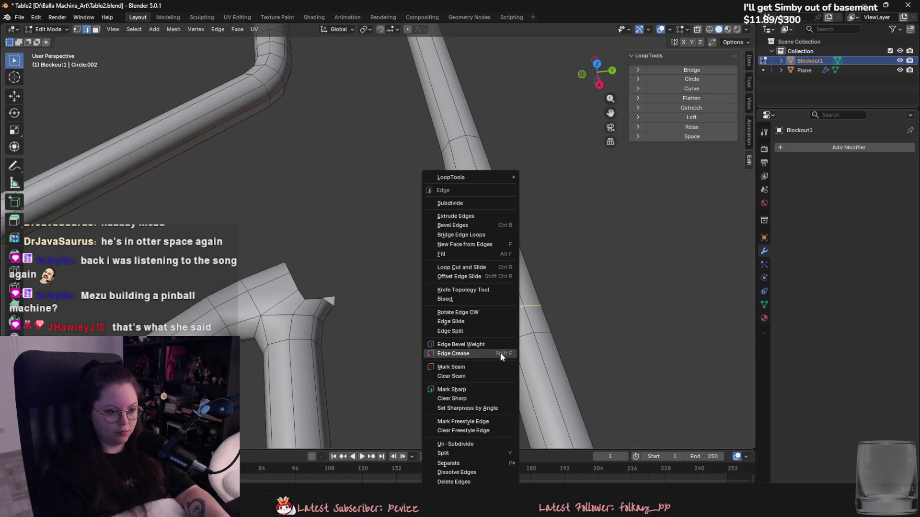
left_click(467, 475)
scroll(478, 366, "down", 5)
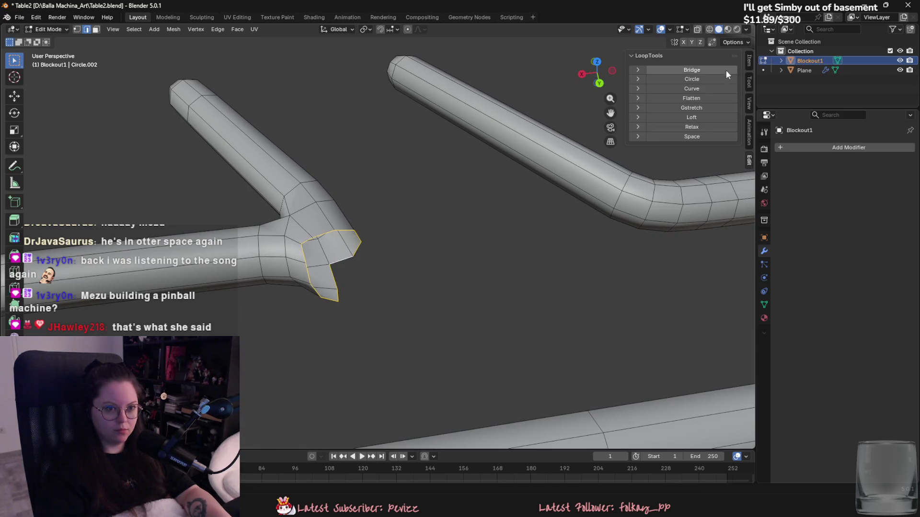
Apply LoopTools Circle and Relax to the junction's end loop.
left_click(716, 79)
mouse_move(418, 218)
middle_mouse_down()
mouse_move(378, 221)
mouse_move(530, 189)
mouse_move(519, 224)
mouse_move(400, 181)
mouse_move(413, 156)
mouse_move(459, 278)
mouse_move(471, 272)
middle_mouse_up()
left_click(698, 130)
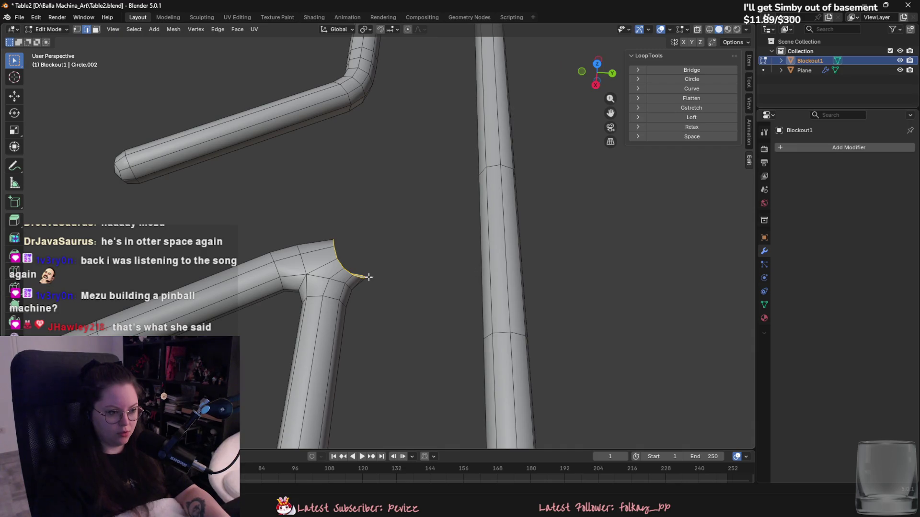
Switch to the Annotate tool for sketching guide strokes.
scroll(368, 277, "up", 2)
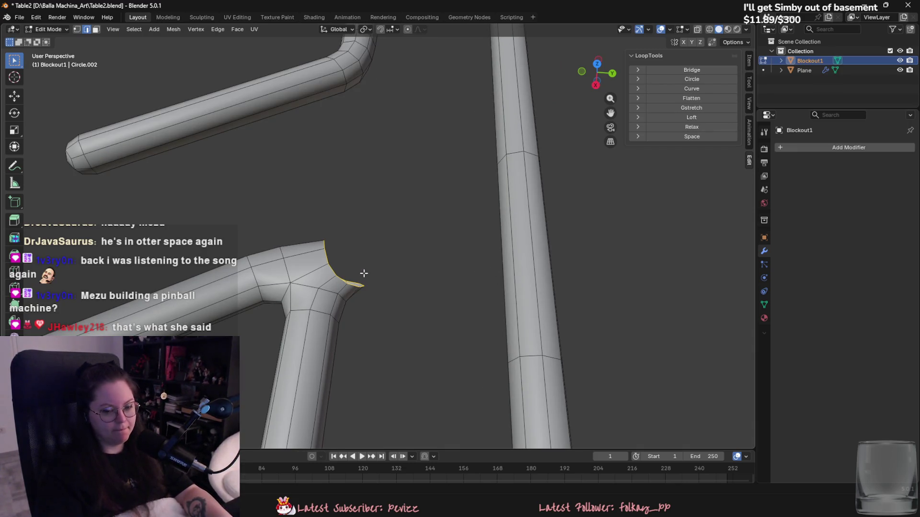
scroll(364, 273, "down", 3)
scroll(352, 263, "down", 2)
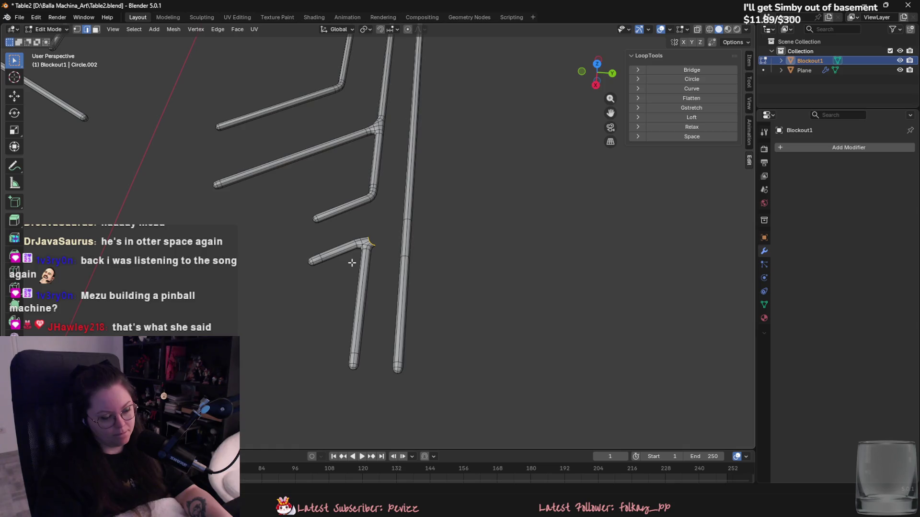
scroll(352, 263, "up", 3)
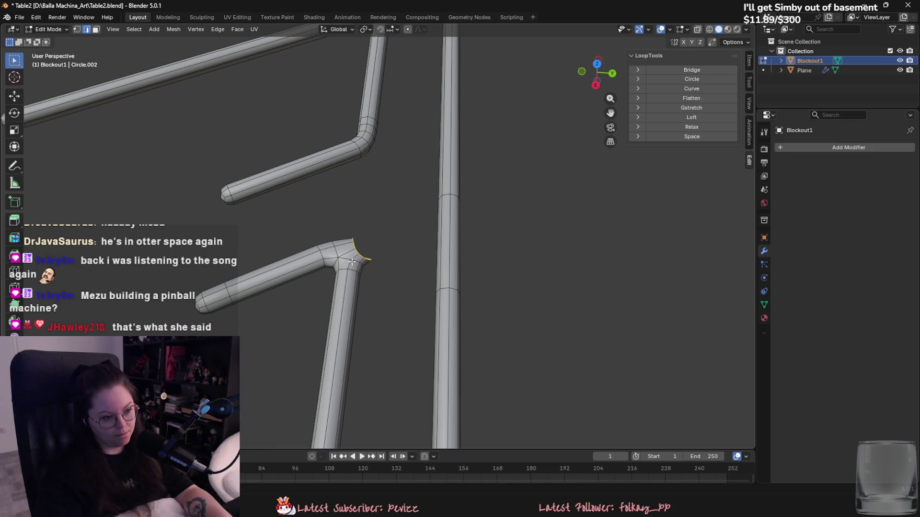
left_click(14, 166)
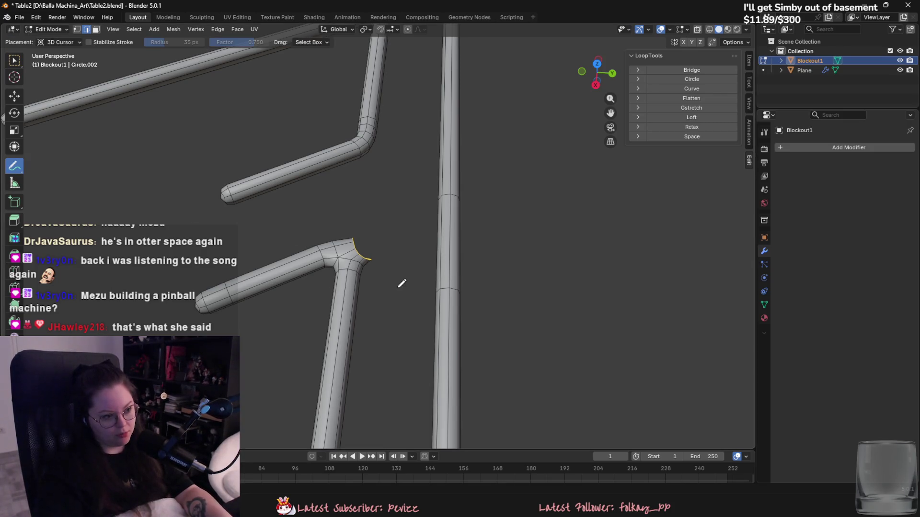
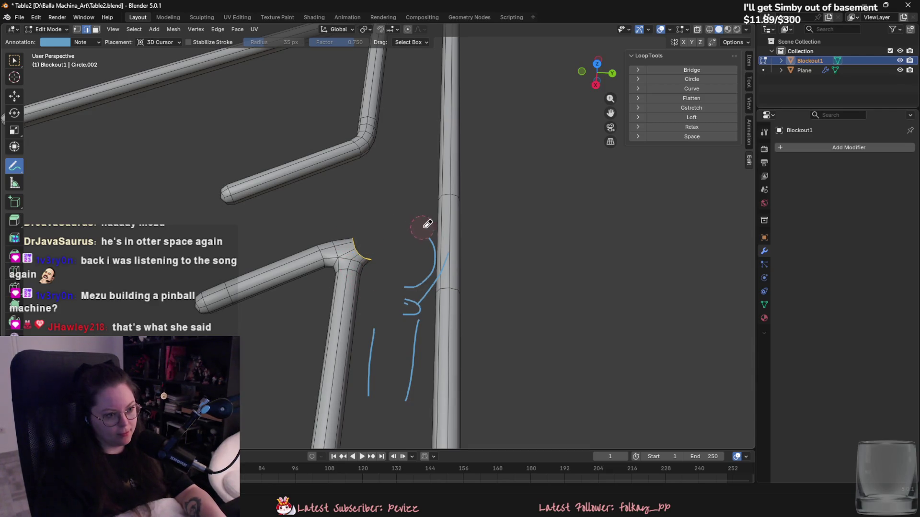
Rotate the small circle loop around the Z axis.
key("w")
mouse_move(374, 268)
middle_mouse_down()
mouse_move(337, 225)
mouse_move(410, 243)
mouse_move(393, 237)
mouse_move(665, 168)
middle_mouse_up()
mouse_move(566, 174)
middle_mouse_down()
mouse_move(503, 216)
mouse_move(458, 273)
mouse_move(465, 269)
middle_mouse_up()
key("r")
key("z")
left_click(450, 255)
scroll(390, 246, "up", 4)
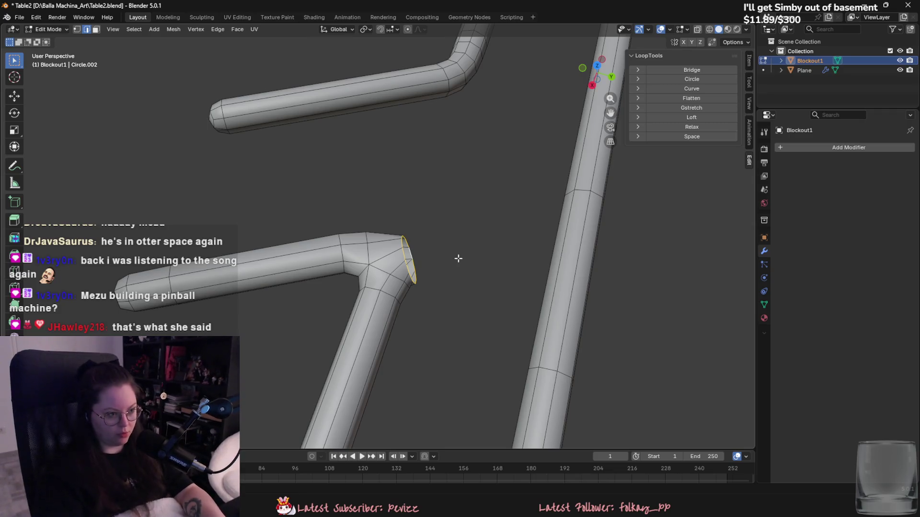
scroll(495, 310, "down", 2)
scroll(501, 307, "up", 1)
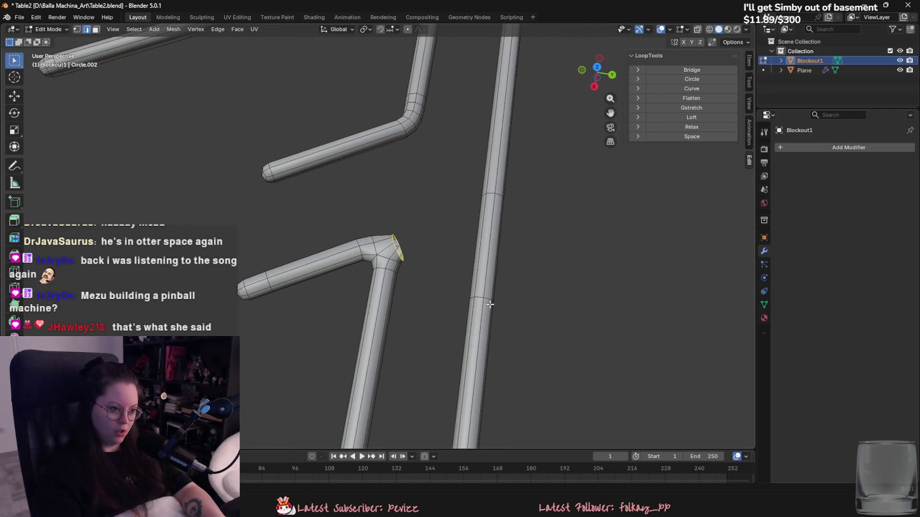
scroll(467, 301, "down", 1)
scroll(450, 291, "up", 2)
Move the circle loop off the pipe end to beside the bend and tilt it around X.
key("g")
left_click(476, 353)
key("r")
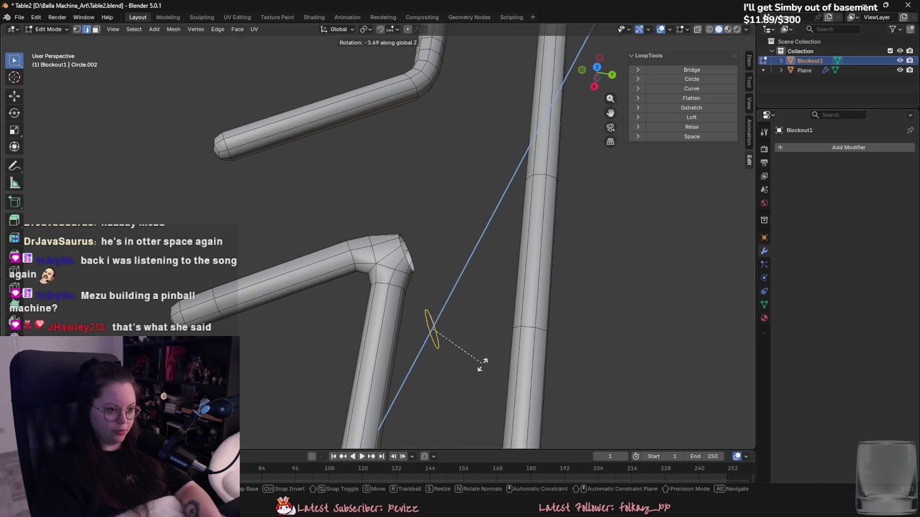
key("x")
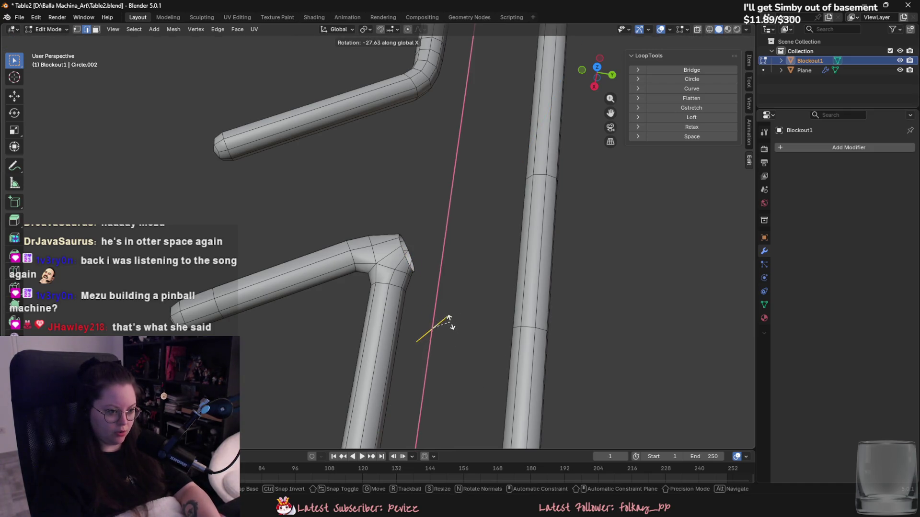
left_click(449, 320)
In Top view, rotate the circle around X so it stands upright.
mouse_move(425, 297)
middle_mouse_down()
mouse_move(417, 246)
mouse_move(625, 76)
middle_mouse_up()
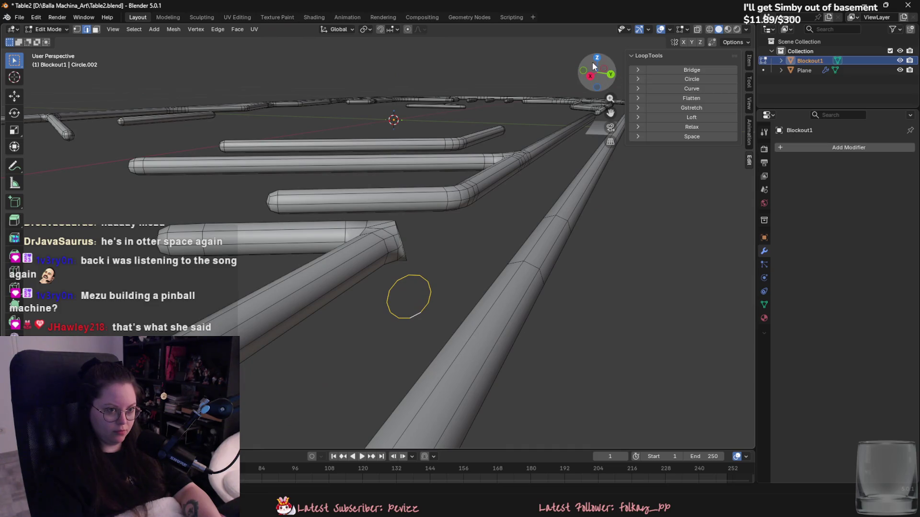
left_click(593, 66)
scroll(489, 203, "up", 2)
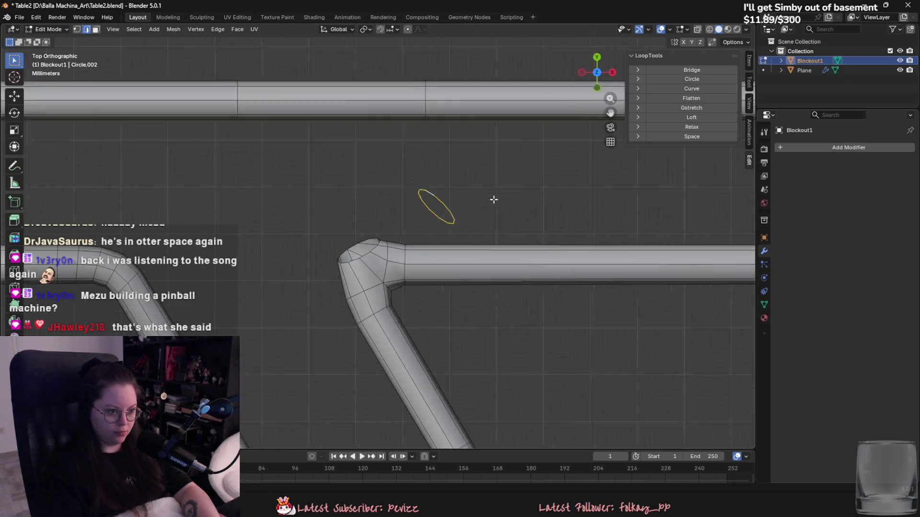
key("r")
key("x")
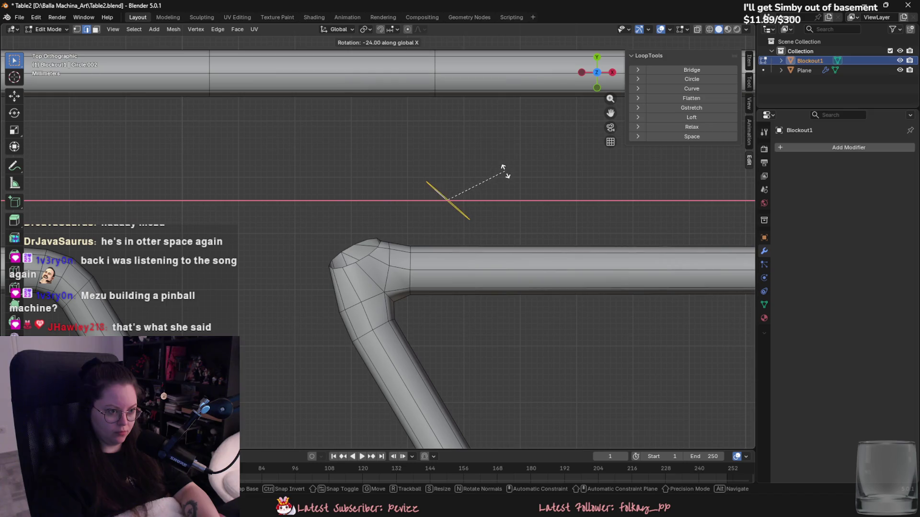
left_click(503, 168)
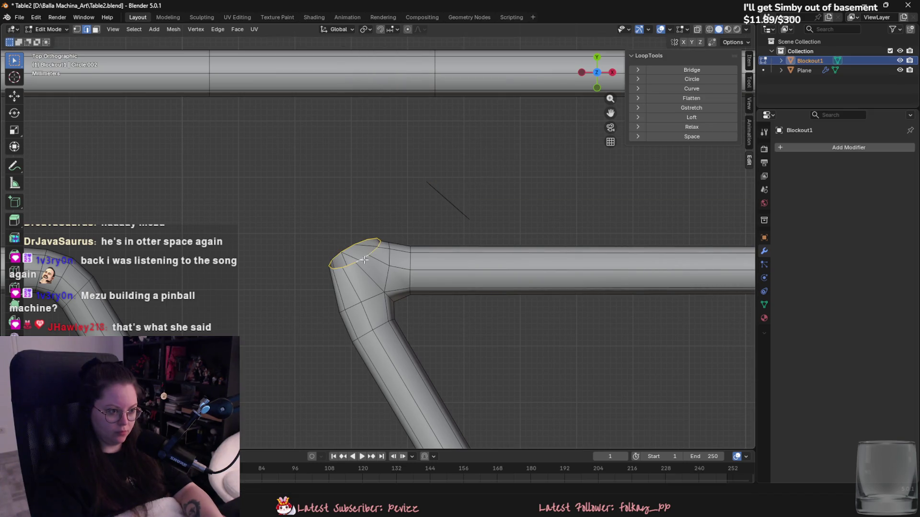
Re-angle the rail's end loop with a single-axis Y rotation.
key("r")
key("y")
key("x")
key("x")
key("x")
key("y")
key("y")
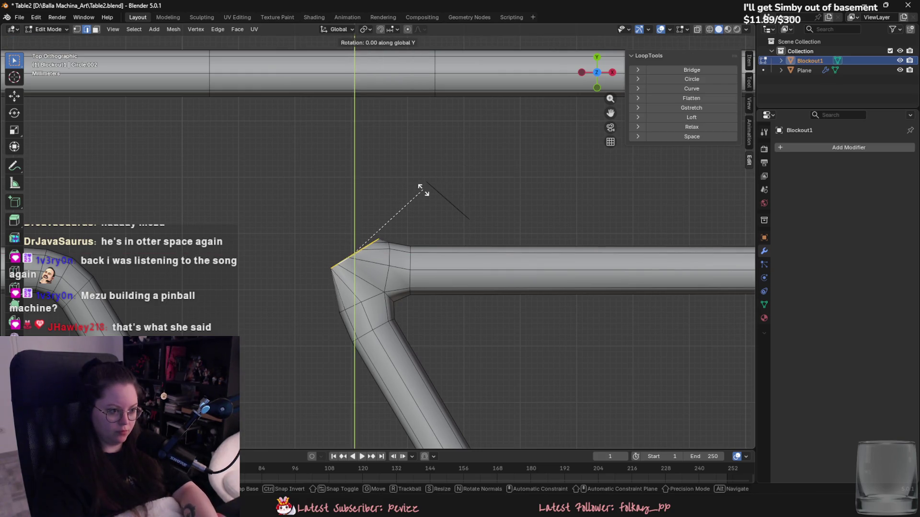
right_click(397, 194)
key("r")
key("y")
left_click(428, 198)
Give the end loop a slight free re-tilt.
key("r")
key("x")
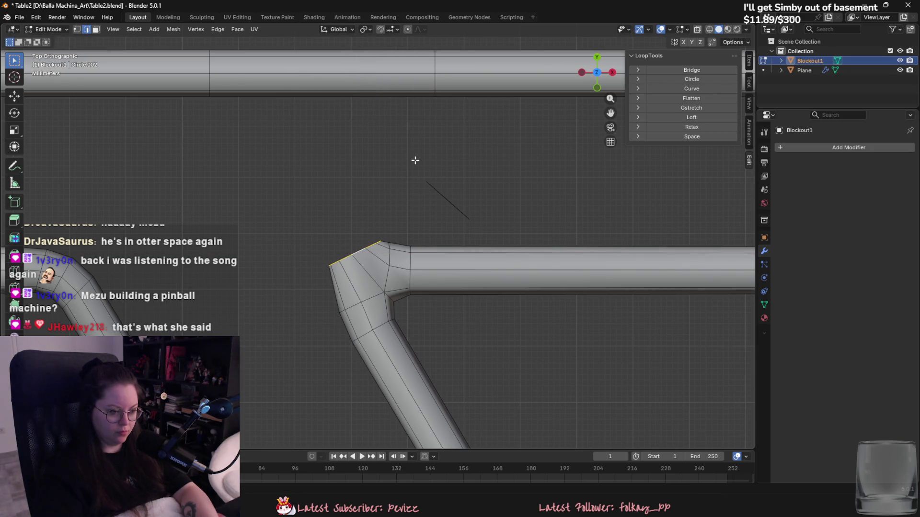
right_click(417, 162)
key("r")
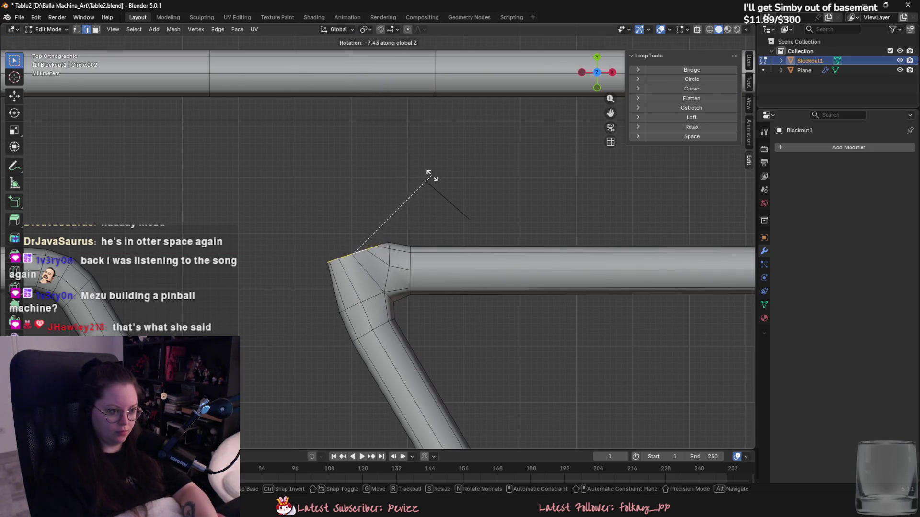
left_click(428, 188)
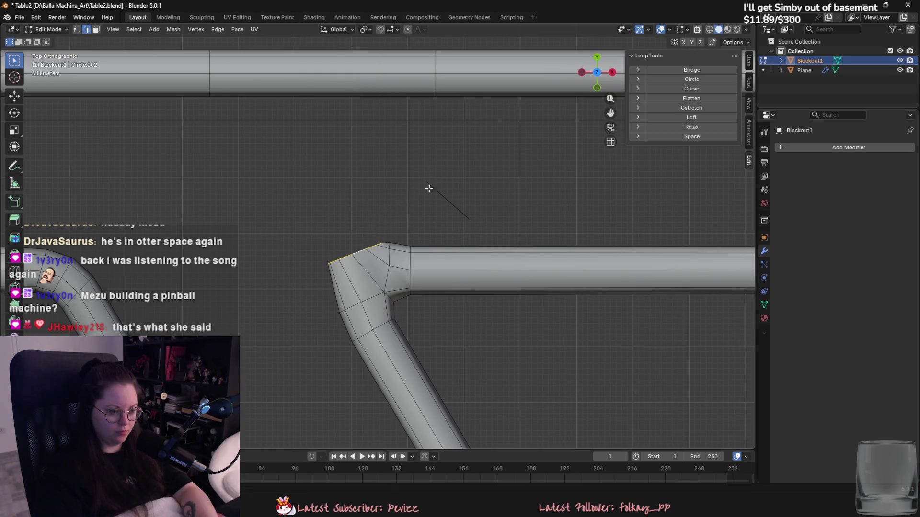
Rotate the junction loop and the next loop around the bend to miter it.
key("r")
left_click(422, 228)
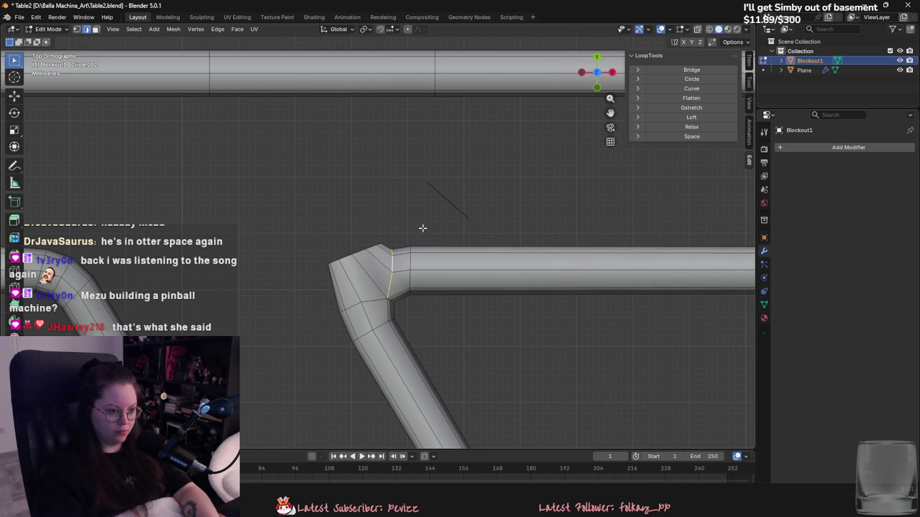
key("r")
left_click(353, 296)
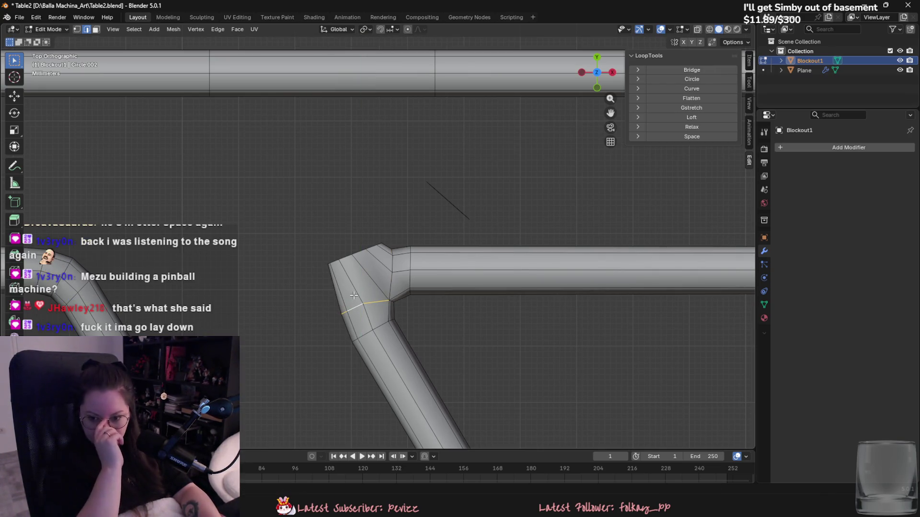
right_click(382, 311)
key("Escape")
right_click(387, 308)
key("Escape")
mouse_move(386, 305)
middle_mouse_down()
mouse_move(361, 290)
mouse_move(339, 299)
middle_mouse_up()
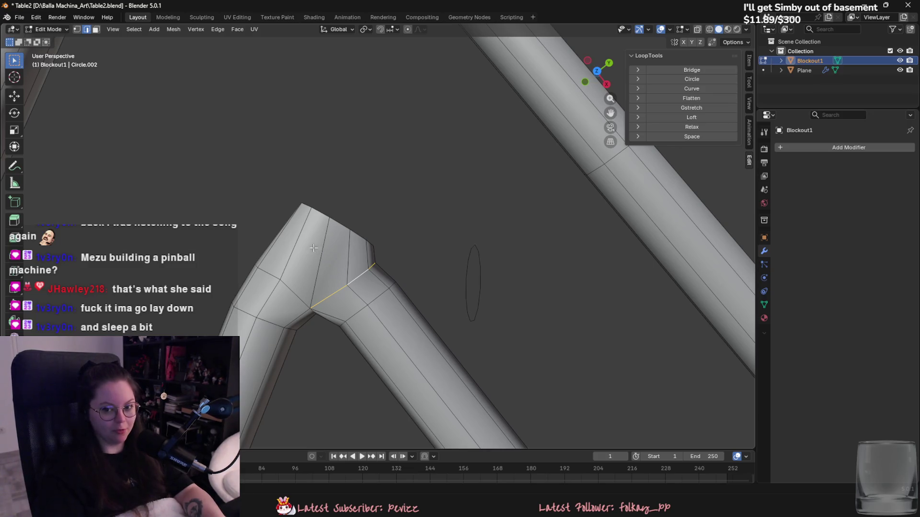
Try bridging the bend's outer end loop to the circle, then undo it.
middle_click_drag(327, 254, 354, 258, "shift")
left_click(367, 230, "alt")
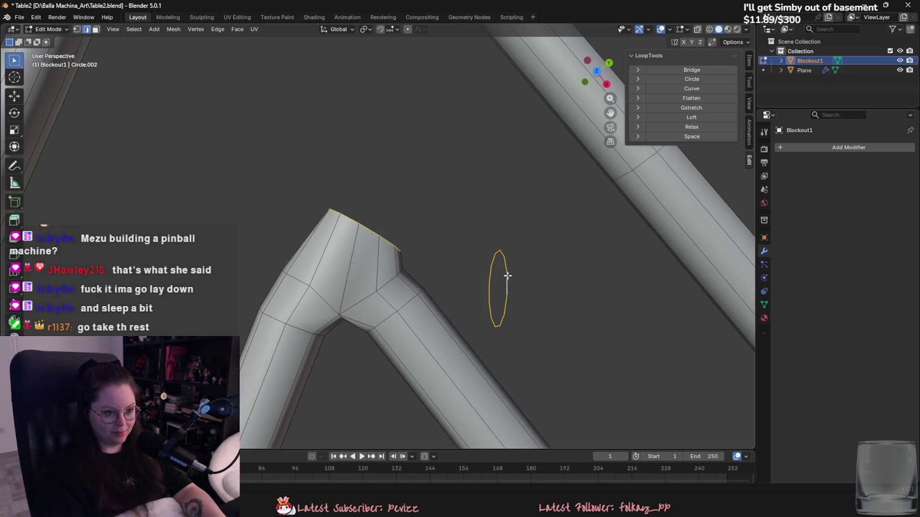
key("F3")
type("b")
key("Return")
middle_click_drag(524, 285, 494, 275)
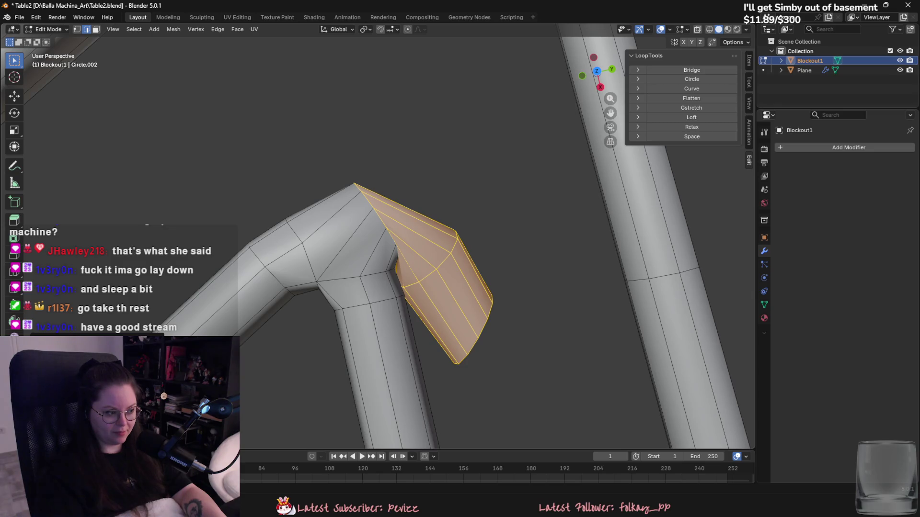
middle_click_drag(431, 335, 408, 325)
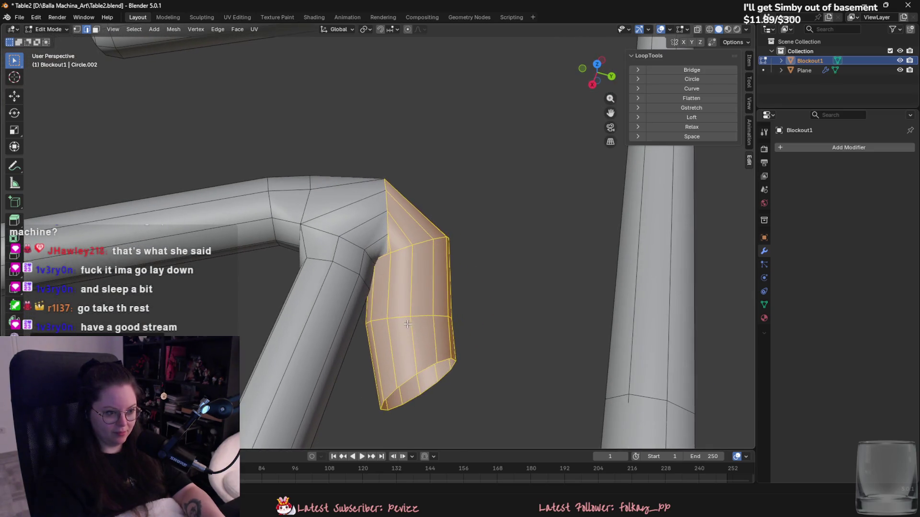
key("ctrl+z")
Shrink the circle and bridge the tube's end loop to it, forming a tapered tube.
key("s")
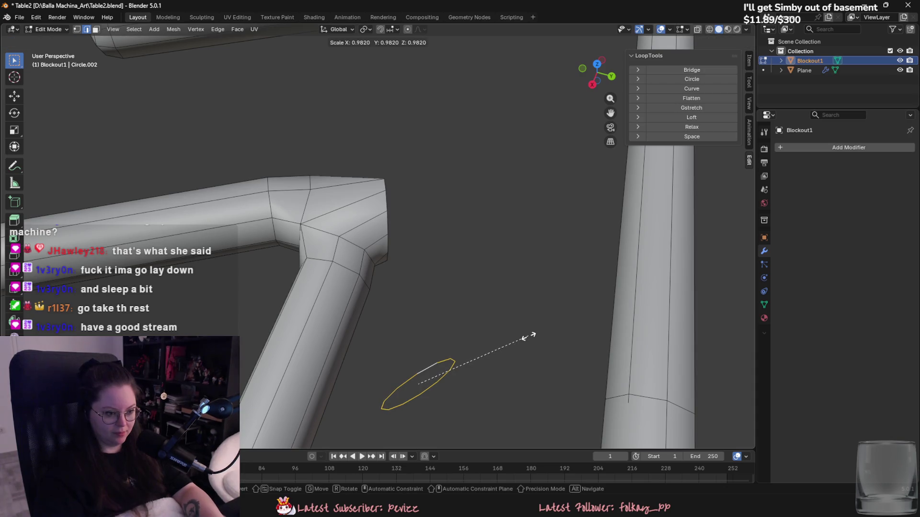
left_click(494, 341)
left_click(389, 222, "alt")
key("F3")
key("Return")
mouse_move(411, 345)
middle_mouse_down()
mouse_move(403, 339)
mouse_move(419, 354)
middle_mouse_up()
left_click(421, 368, "alt+shift")
key("F3")
key("Return")
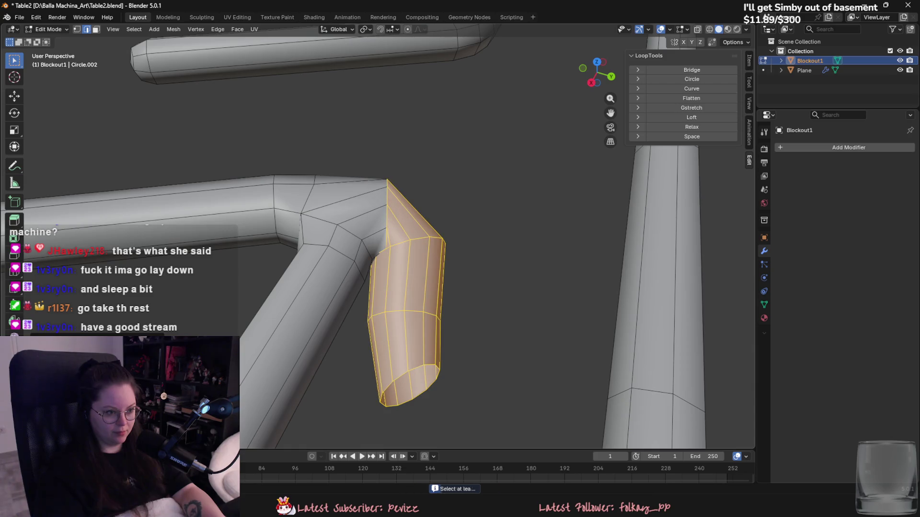
Scale the bend's junction loop in X and Y only, keeping Z unchanged.
scroll(407, 264, "down", 2)
mouse_move(406, 264)
middle_mouse_down()
mouse_move(349, 263)
mouse_move(398, 291)
middle_mouse_up()
left_click(349, 263, "alt")
key("s")
key("shift+z")
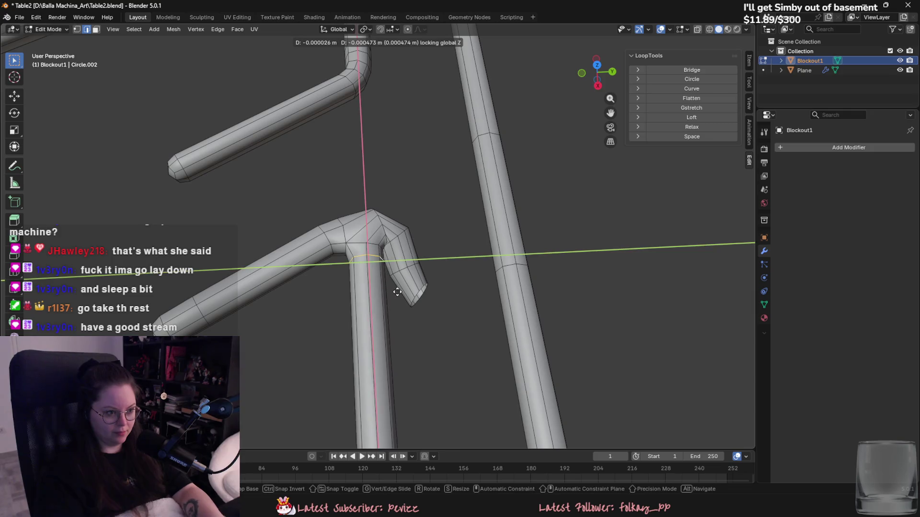
left_click(396, 291)
Select the ring joining the branch tube to the bend and delete its edges.
scroll(390, 292, "down", 8)
scroll(373, 327, "up", 8)
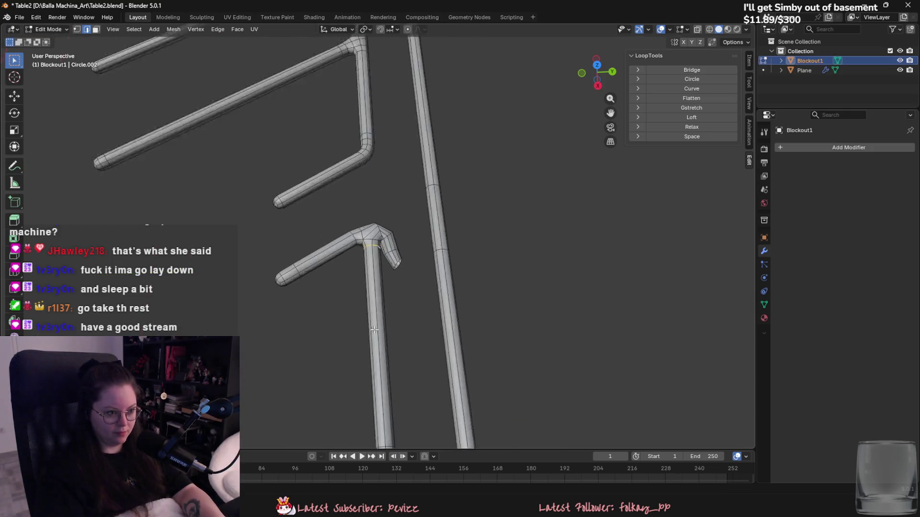
left_click(404, 246, "alt")
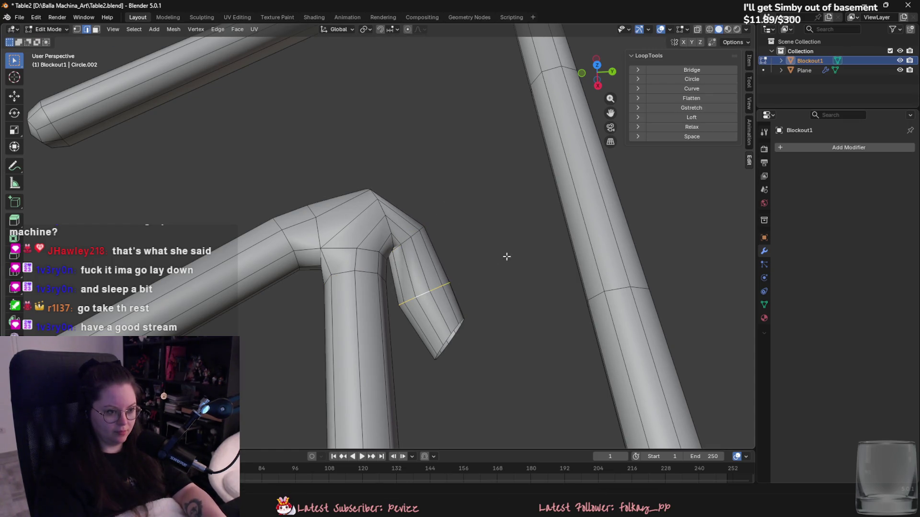
mouse_move(476, 253)
middle_mouse_down()
mouse_move(477, 207)
mouse_move(462, 185)
mouse_move(458, 232)
middle_mouse_up()
left_click(594, 73)
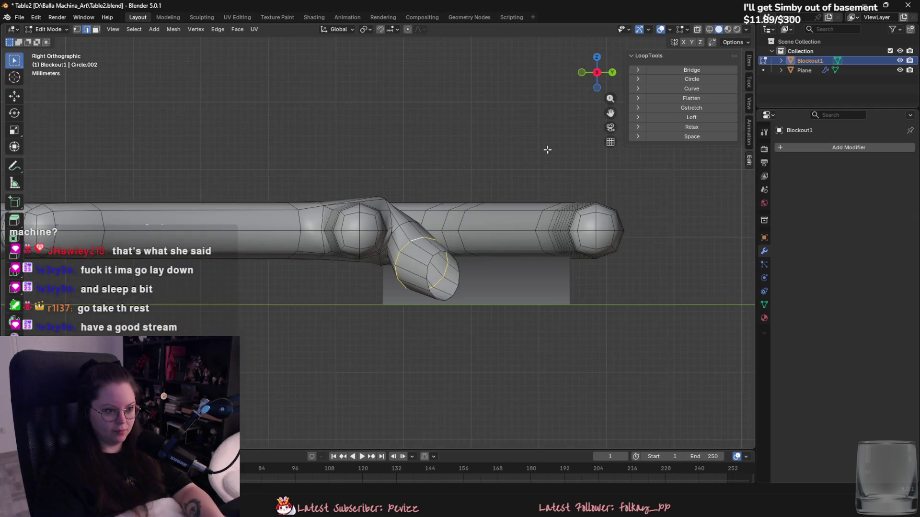
scroll(490, 224, "up", 1)
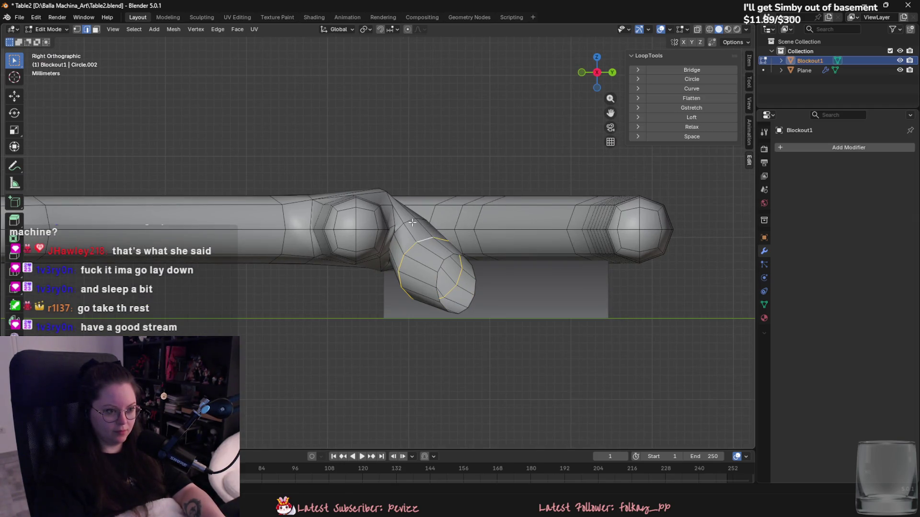
key("ctrl+e")
left_click(397, 329)
Delete the leftover faces at the joint in face mode.
key("3")
key("x")
left_click(414, 476)
middle_click_drag(414, 383, 411, 234)
key("ctrl+e")
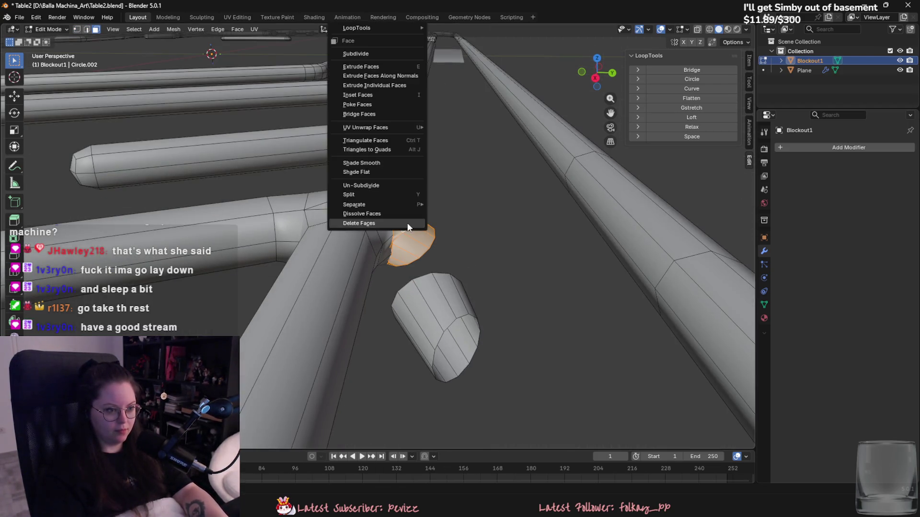
Delete the detached branch piece's faces, leaving only a bare circle ring.
key("l")
right_click(437, 305)
key("Escape")
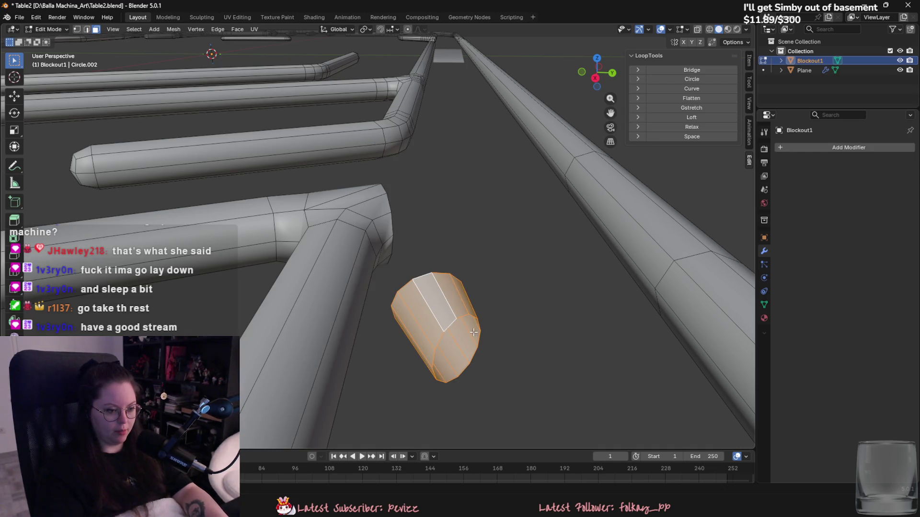
key("1")
left_click(407, 283, "alt")
right_click(408, 282)
left_click(373, 471)
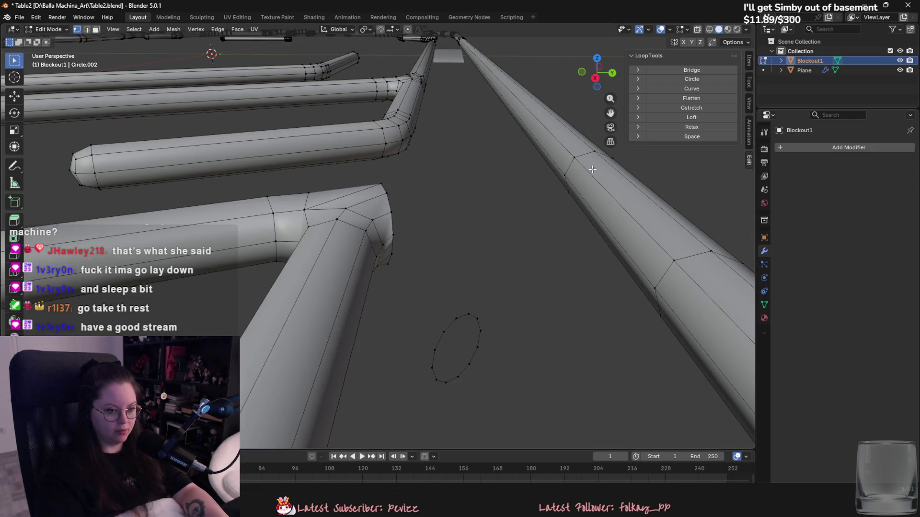
In side view, raise the bare ring vertically and scale it smaller.
left_click(595, 77)
key("g")
key("z")
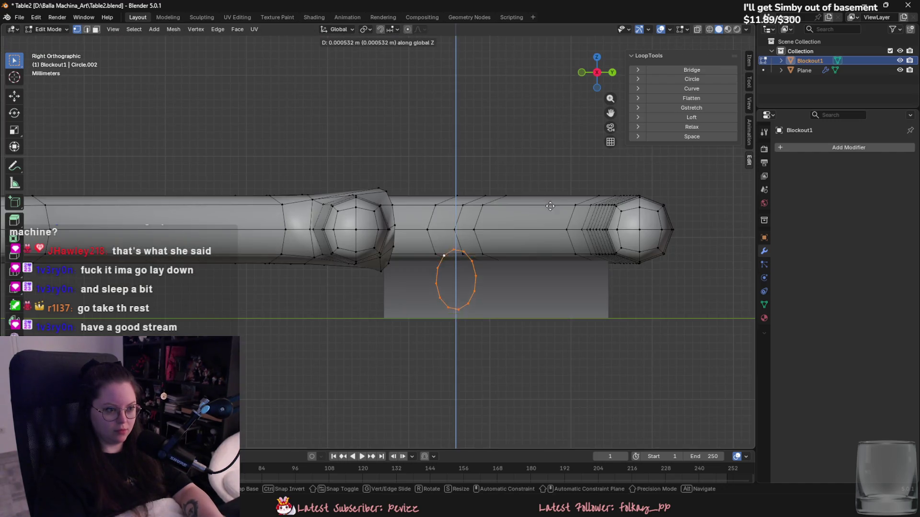
left_click(552, 161)
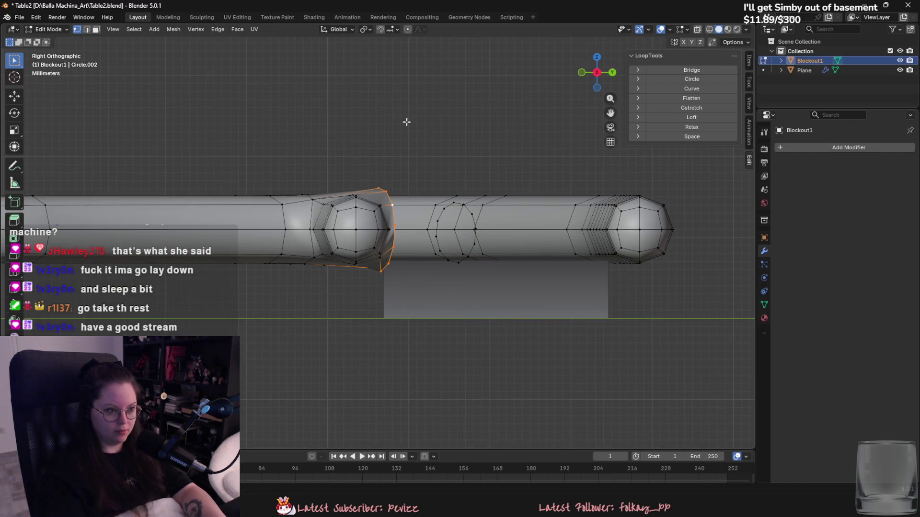
key("s")
left_click(401, 144)
Bridge Edge Loops between the circle and the bent pipe's end loop.
mouse_move(400, 146)
middle_mouse_down()
mouse_move(404, 203)
mouse_move(438, 235)
middle_mouse_up()
mouse_move(474, 278)
middle_mouse_down()
mouse_move(431, 313)
mouse_move(481, 310)
mouse_move(470, 286)
middle_mouse_up()
left_click(348, 216, "alt+shift")
key("F3")
left_click(458, 311)
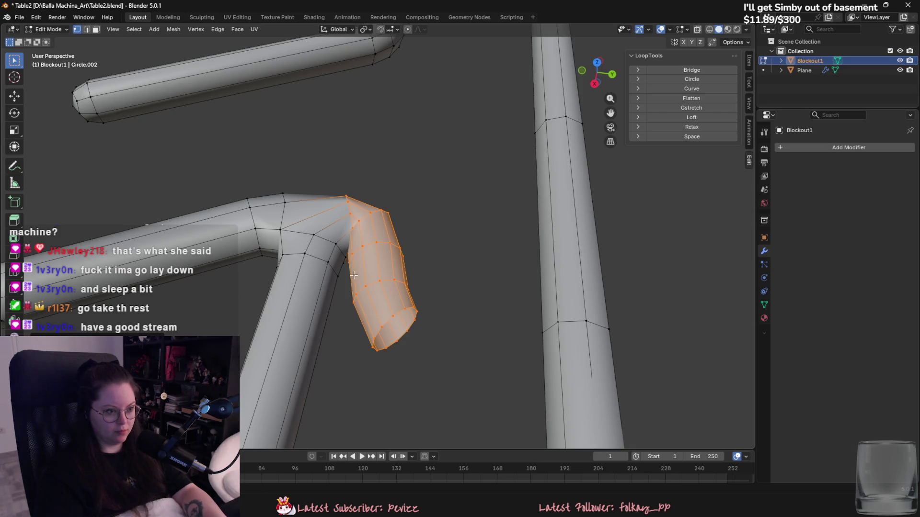
Scale down the spur's top loop and its faces to make a thinner spur.
middle_click_drag(352, 275, 362, 312)
left_click(372, 224, "alt")
key("s")
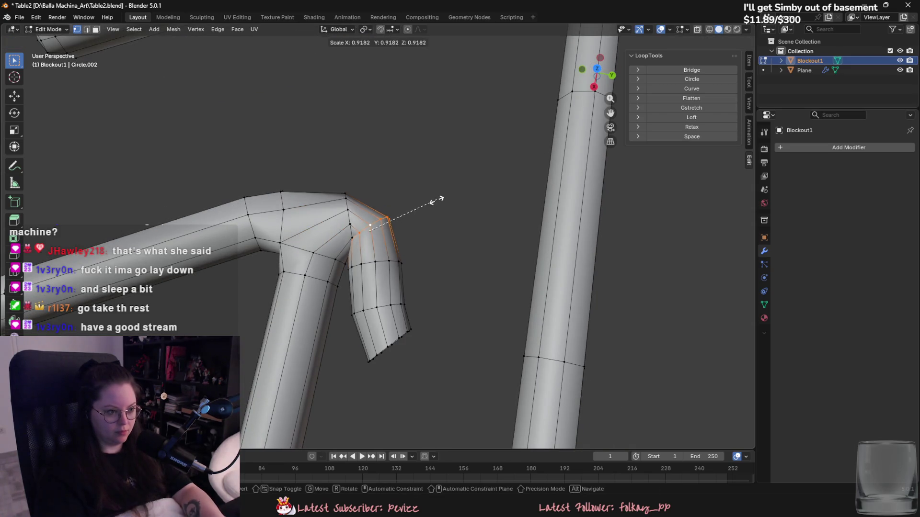
left_click(428, 201)
left_click(388, 268, "ctrl")
left_click(389, 311, "ctrl")
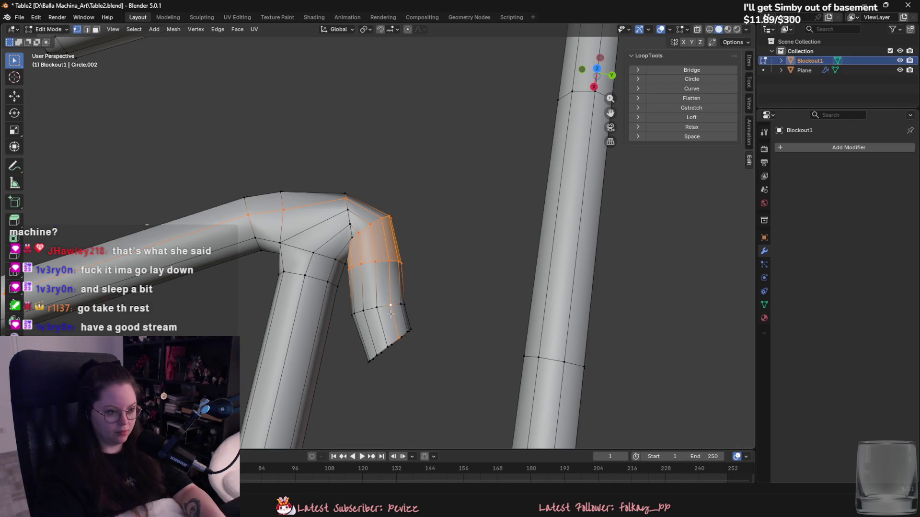
left_click(384, 305, "ctrl")
key("s")
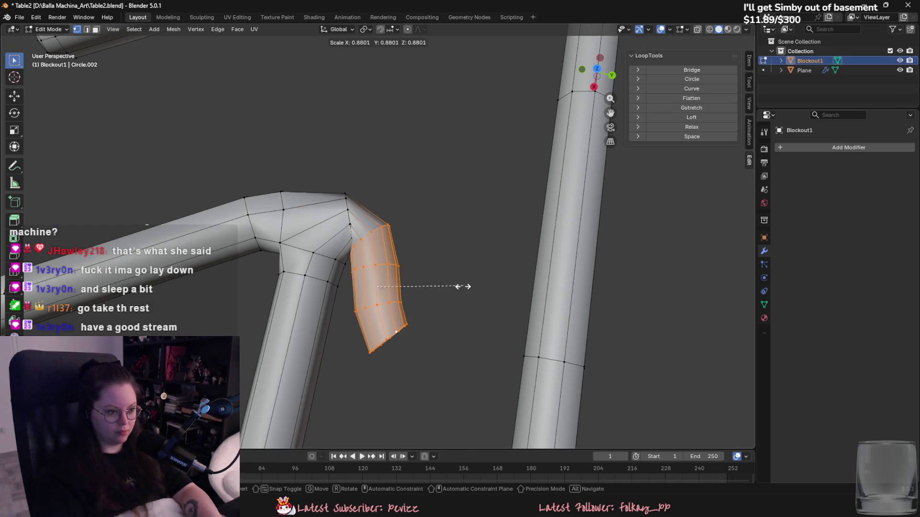
left_click(457, 283)
Scale the spur faces again on the horizontal axes only (Shift+Z).
middle_click_drag(457, 283, 425, 290)
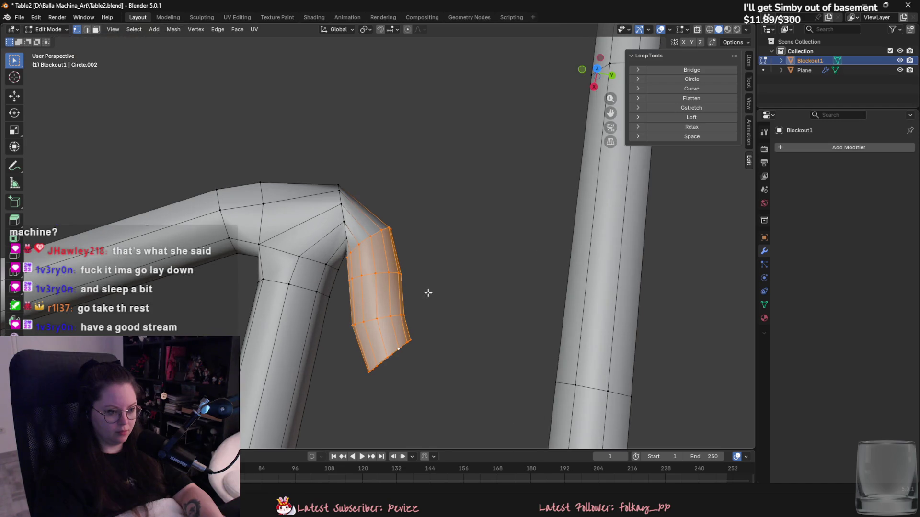
key("s")
key("shift+z")
left_click(454, 291)
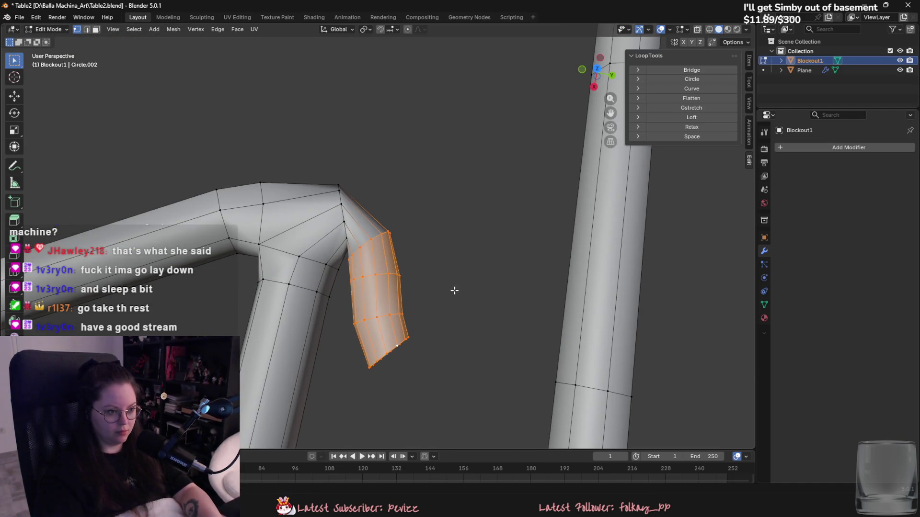
Try rotating and moving a spur corner vertex, cancelling both transforms.
left_click(341, 204)
key("r")
key("z")
right_click(396, 178)
middle_click_drag(397, 179, 432, 235)
key("g")
key("y")
key("Escape")
Look around the elbow from a new angle and scale the selected elbow loop.
key("Tab")
scroll(437, 322, "down", 5)
mouse_move(437, 323)
middle_mouse_down()
mouse_move(400, 298)
mouse_move(372, 231)
middle_mouse_up()
key("Tab")
scroll(388, 269, "up", 5)
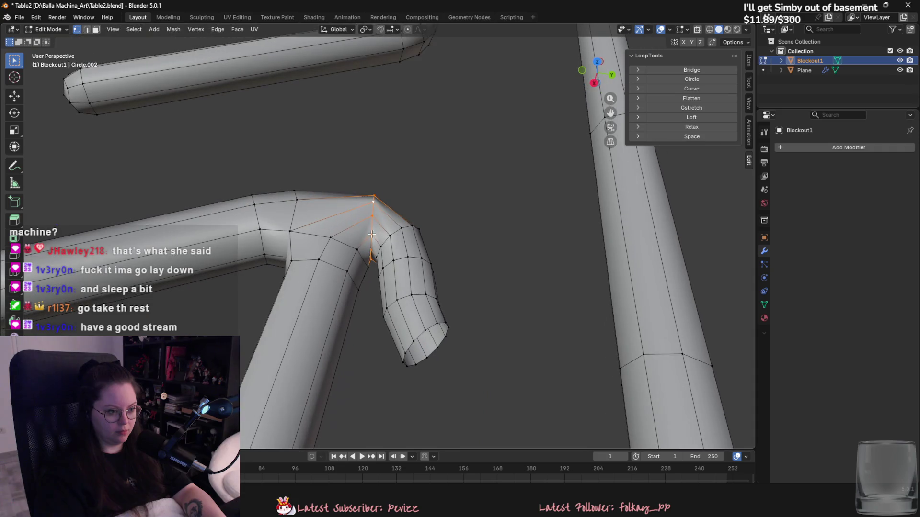
middle_click_drag(365, 263, 402, 293)
key("s")
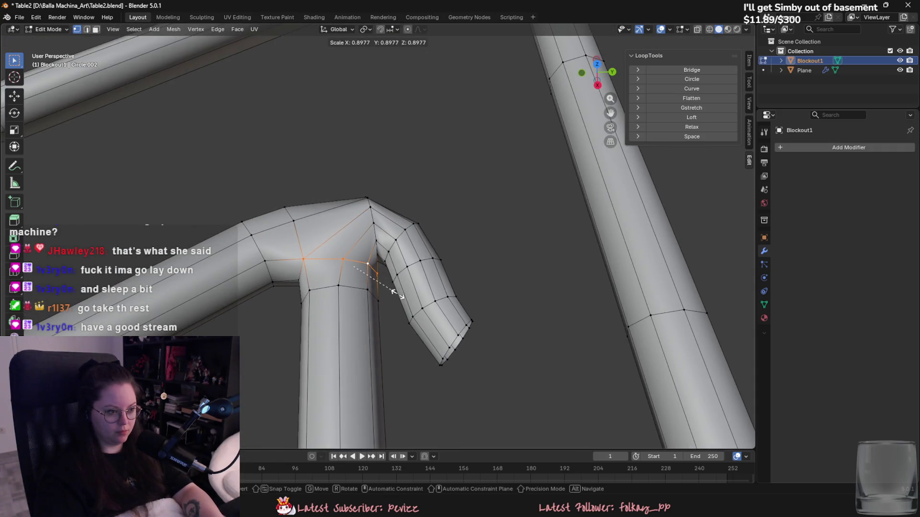
Switch to edge selection and check the vertex and edge operations around the tubes.
right_click(372, 298)
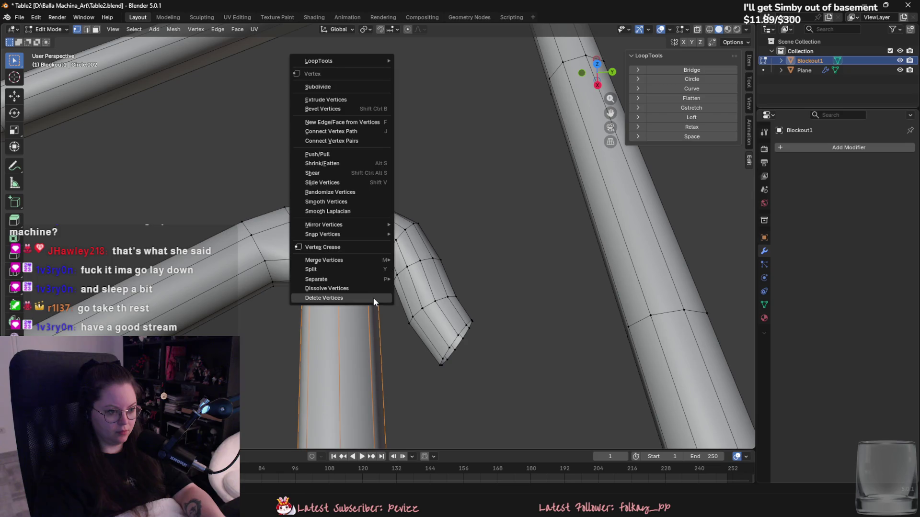
left_click(372, 298)
key("2")
right_click(372, 475)
left_click(372, 478)
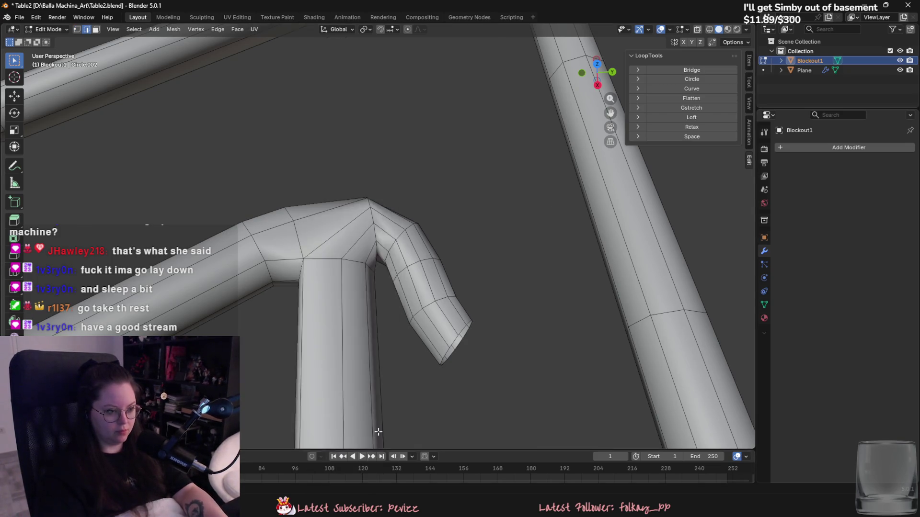
scroll(403, 361, "down", 5)
key("Tab")
mouse_move(411, 357)
middle_mouse_down()
mouse_move(466, 294)
mouse_move(427, 357)
middle_mouse_up()
key("Tab")
scroll(401, 254, "up", 5)
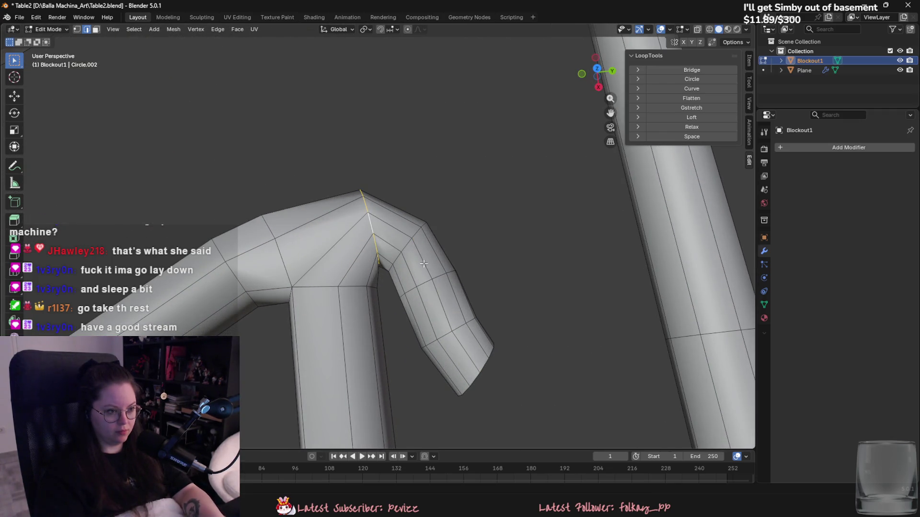
Add a loop cut at the elbow and slide it down the spur.
key("ctrl+r")
key("Tab")
scroll(437, 292, "down", 3)
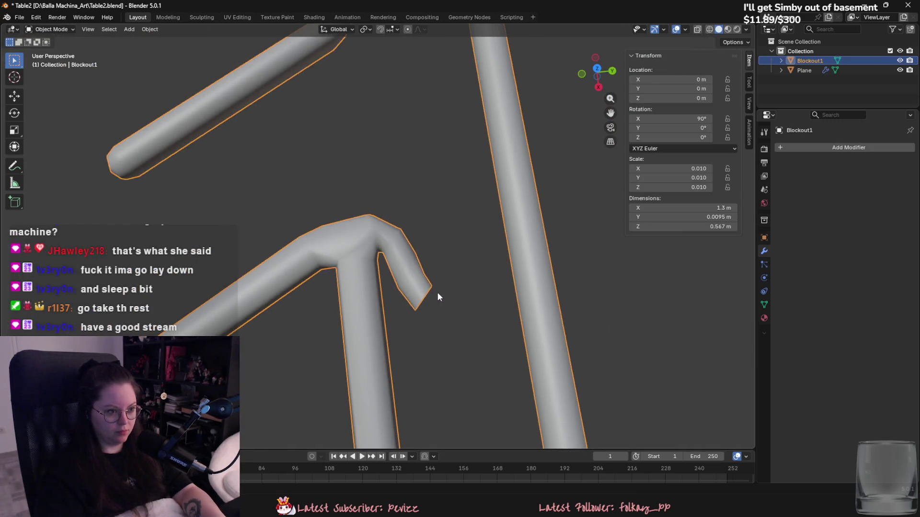
middle_click_drag(437, 293, 411, 277)
key("Tab")
scroll(411, 277, "up", 3)
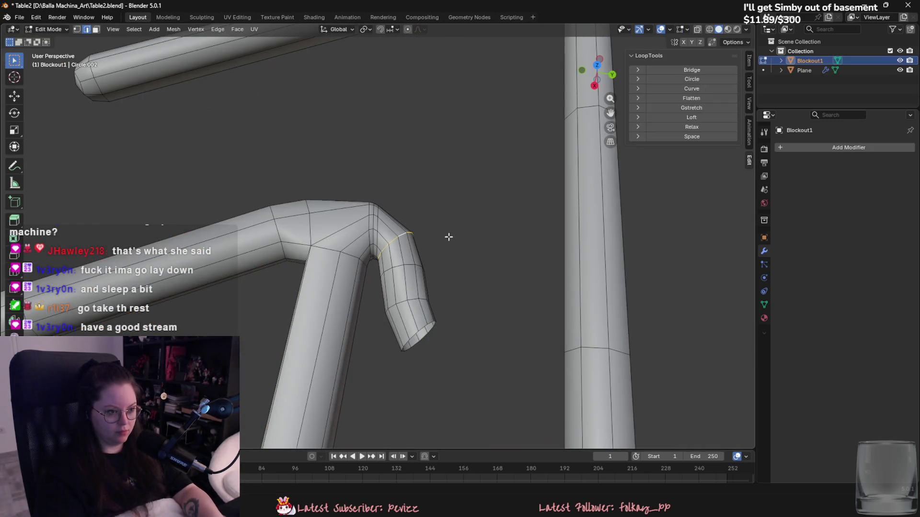
middle_click_drag(423, 294, 427, 324)
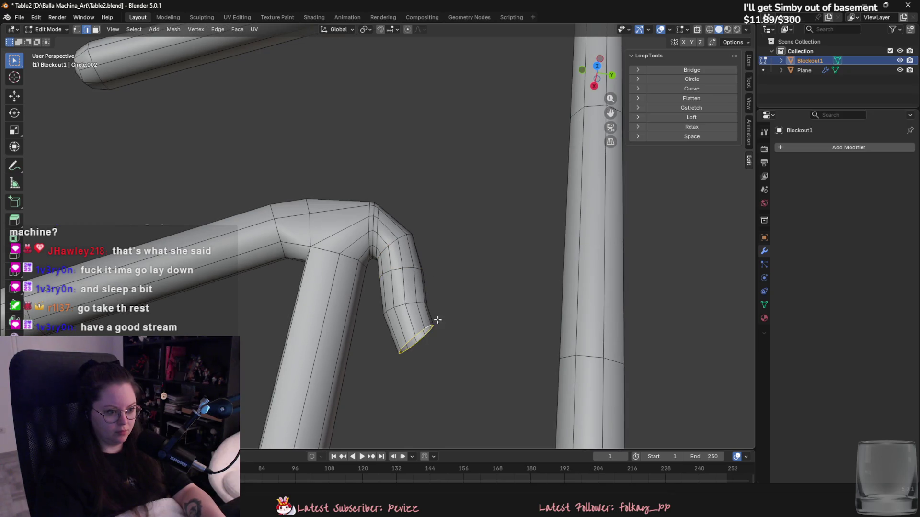
Rotate the spur's end loop around Z and nudge it in the horizontal plane.
key("r")
key("z")
left_click(479, 333)
key("g")
key("shift+z")
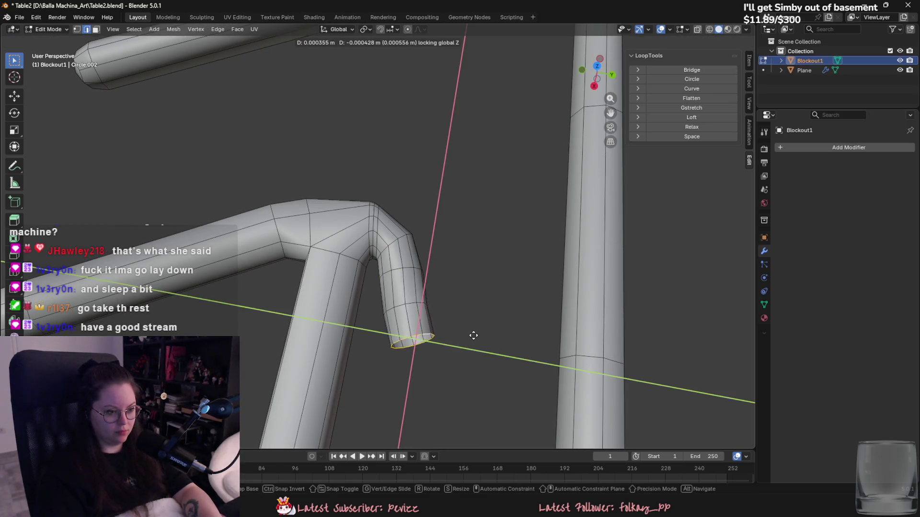
left_click(470, 334)
Dissolve the extra edge loops at the pipe end, then try and cancel another loop cut.
left_click(418, 264, "alt")
right_click(418, 285)
left_click(422, 317)
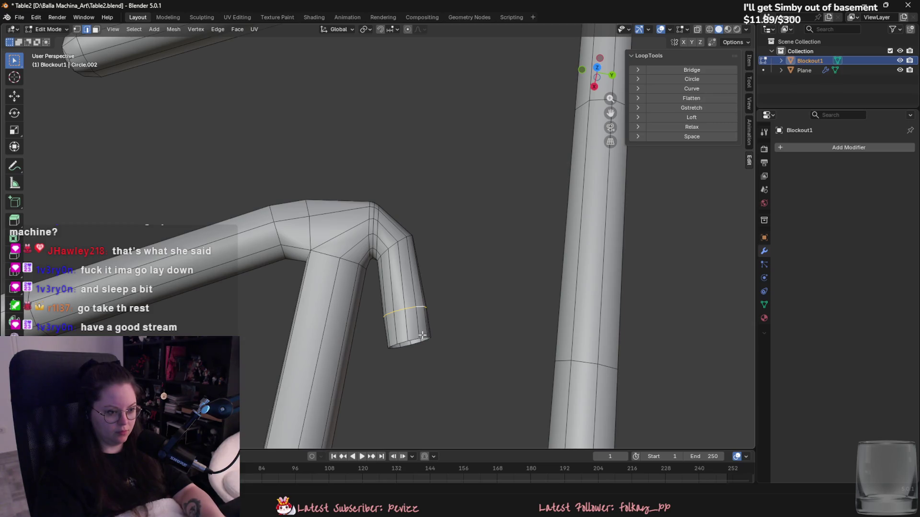
left_click(433, 314)
left_click(448, 315)
right_click(442, 320)
Tilt the spur's end loop by rotating it around the X axis.
left_click(442, 320)
key("r")
key("y")
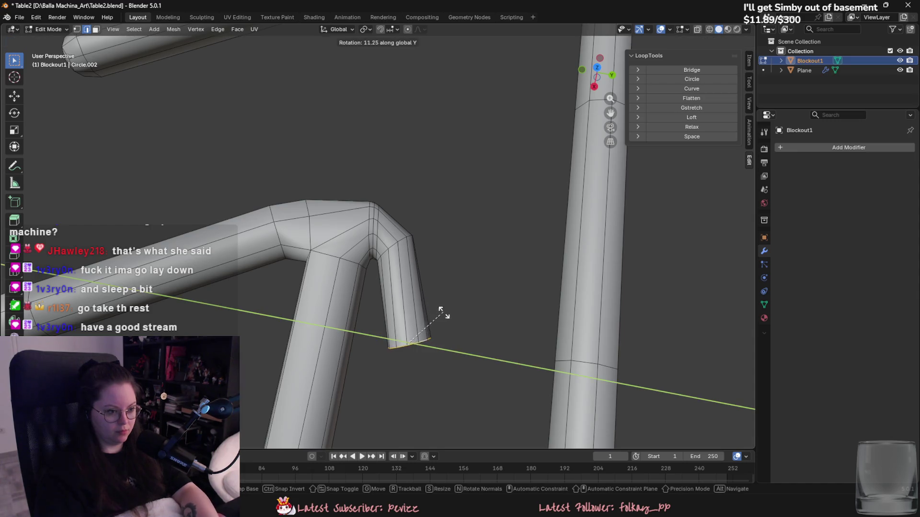
key("x")
left_click(451, 311)
Orbit around the rails to bring the straight rail into view.
mouse_move(456, 311)
middle_mouse_down("shift")
mouse_move(394, 302)
mouse_move(412, 304)
middle_mouse_up("shift")
key("Tab")
mouse_move(444, 267)
middle_mouse_down()
mouse_move(424, 290)
mouse_move(376, 243)
mouse_move(378, 321)
middle_mouse_up()
key("Tab")
key("Tab")
key("Tab")
key("Tab")
mouse_move(393, 277)
middle_mouse_down()
mouse_move(383, 290)
mouse_move(447, 310)
middle_mouse_up()
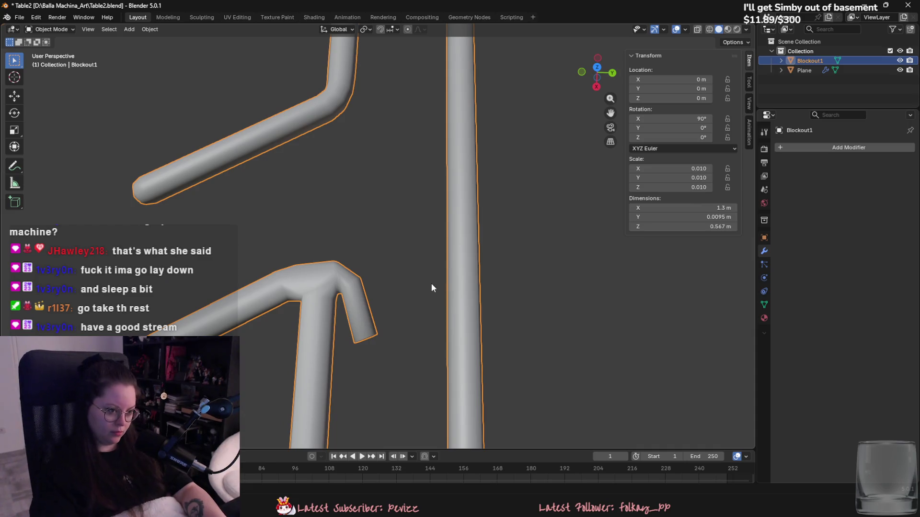
key("Tab")
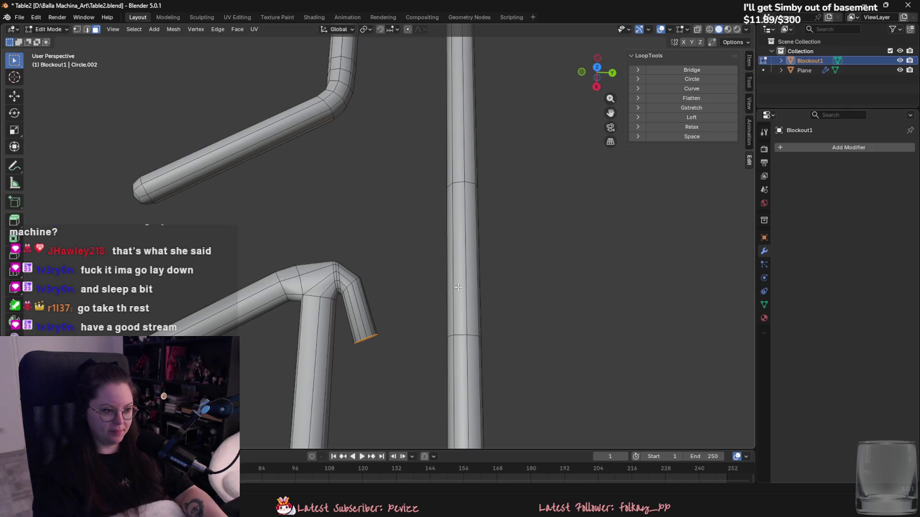
Delete a band of faces from the straight rail to open a gap.
left_click(473, 307, "alt")
key("x")
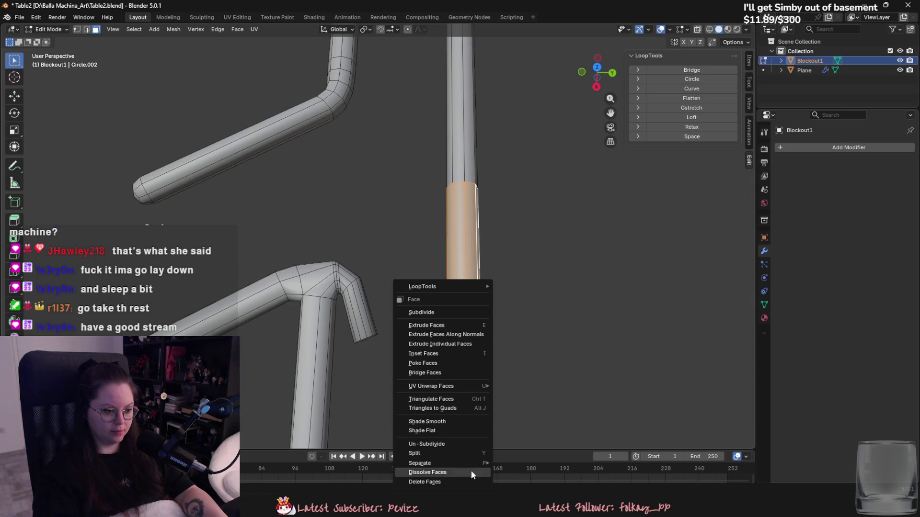
left_click(461, 485)
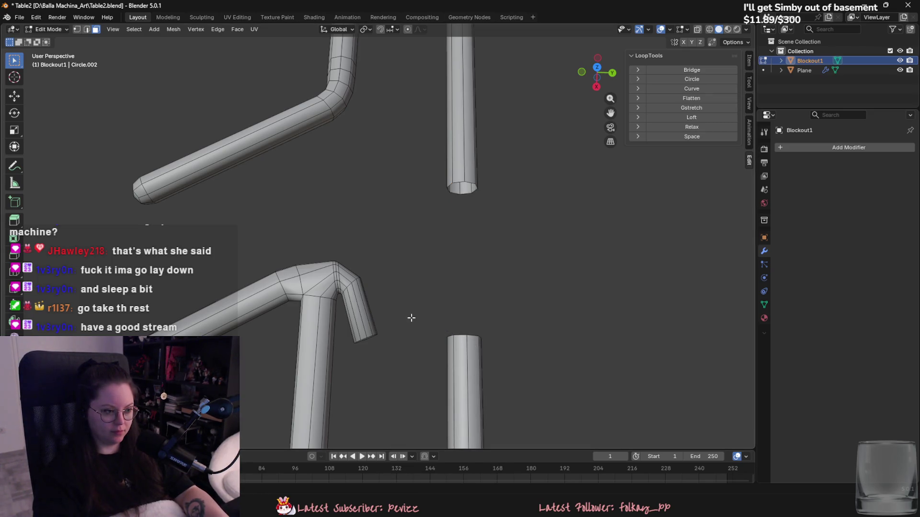
mouse_move(393, 317)
middle_mouse_down()
mouse_move(581, 269)
mouse_move(586, 311)
middle_mouse_up()
scroll(539, 361, "up", 3)
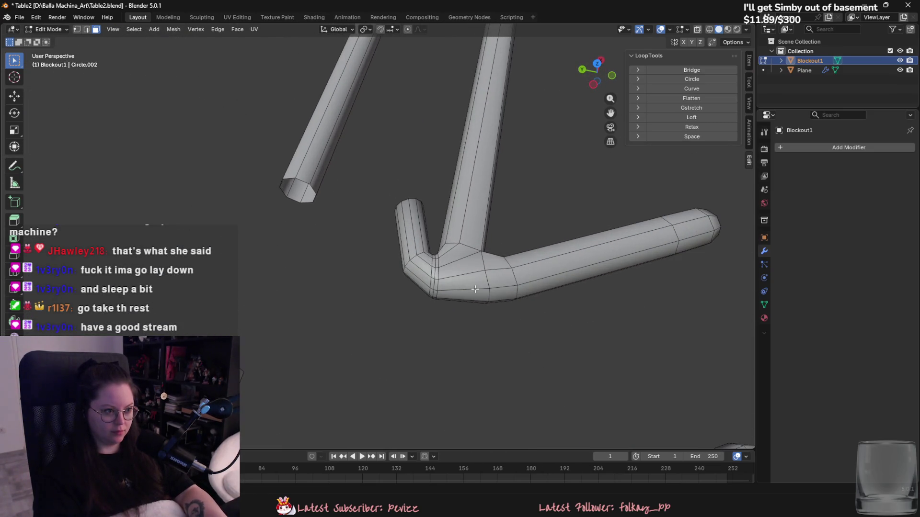
scroll(475, 301, "down", 3)
Select the edge loop at the end of the bent tube.
left_click(476, 316, "alt")
mouse_move(476, 316)
middle_mouse_down()
mouse_move(508, 200)
mouse_move(543, 169)
middle_mouse_up()
mouse_move(430, 323)
middle_mouse_down()
mouse_move(447, 290)
mouse_move(338, 309)
mouse_move(255, 302)
middle_mouse_up()
mouse_move(383, 289)
middle_mouse_down()
mouse_move(380, 300)
mouse_move(423, 283)
mouse_move(307, 286)
mouse_move(404, 290)
middle_mouse_up()
left_click(425, 291)
key("2")
key("3")
left_click(297, 285, "alt")
key("2")
left_click(297, 291, "alt")
Rotate the bent tube's end loop around Z, then undo the adjustment.
key("g")
key("shift+z")
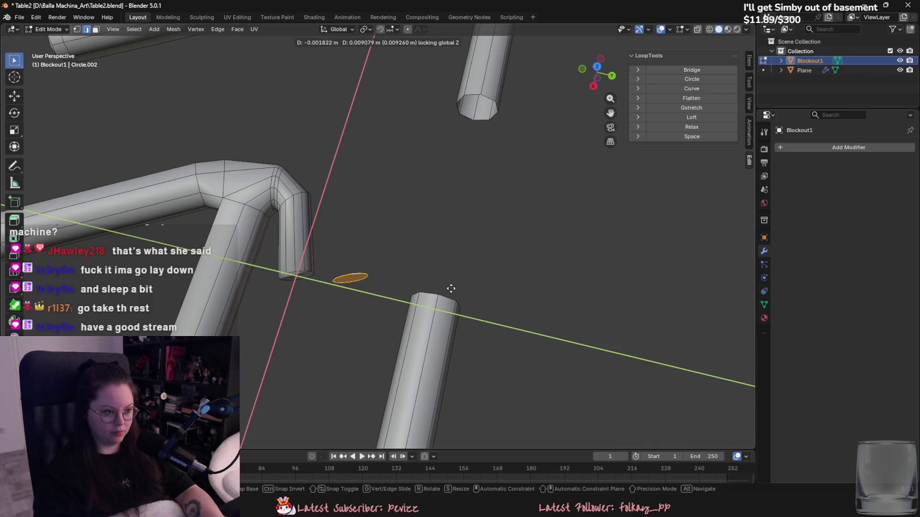
key("r")
key("z")
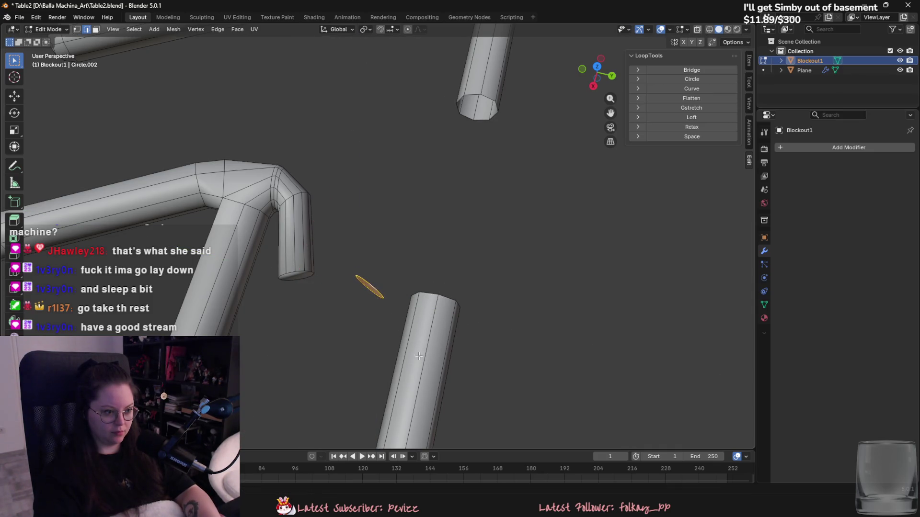
left_click(419, 356)
key("ctrl+z")
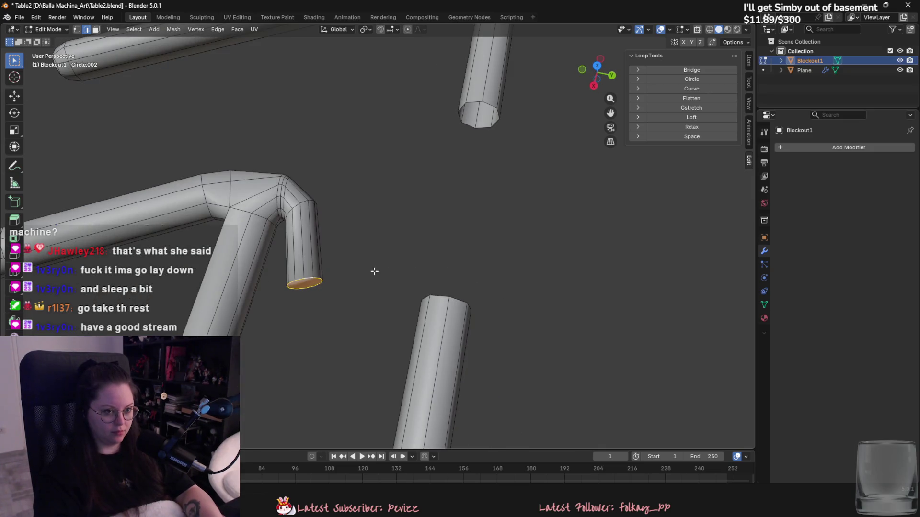
key("g")
key("x")
key("Escape")
Separate the end segment's face ring into its own object, Blockout1.001.
key("3")
left_click(305, 262, "alt")
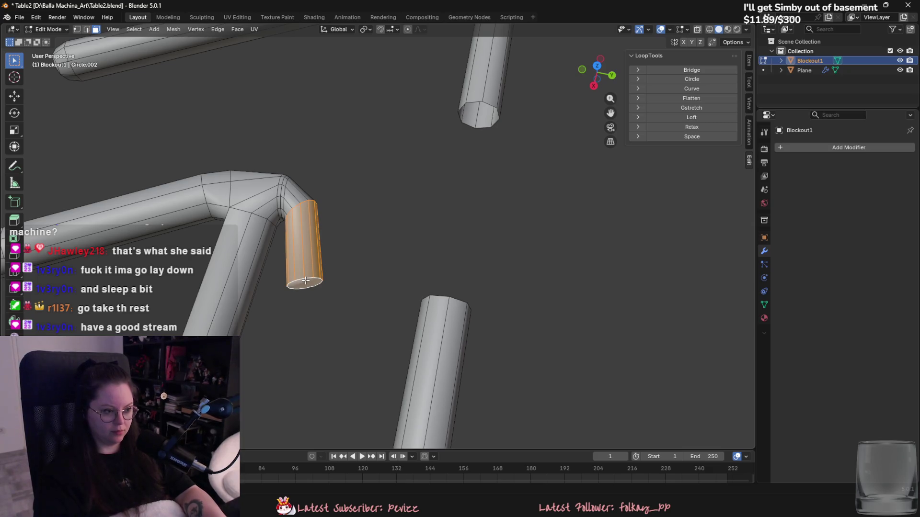
key("p")
left_click(372, 273)
key("Tab")
left_click(309, 257)
Add a Mirror modifier to the small tube piece, apply its rotation and set its origin to geometry.
left_click(839, 147)
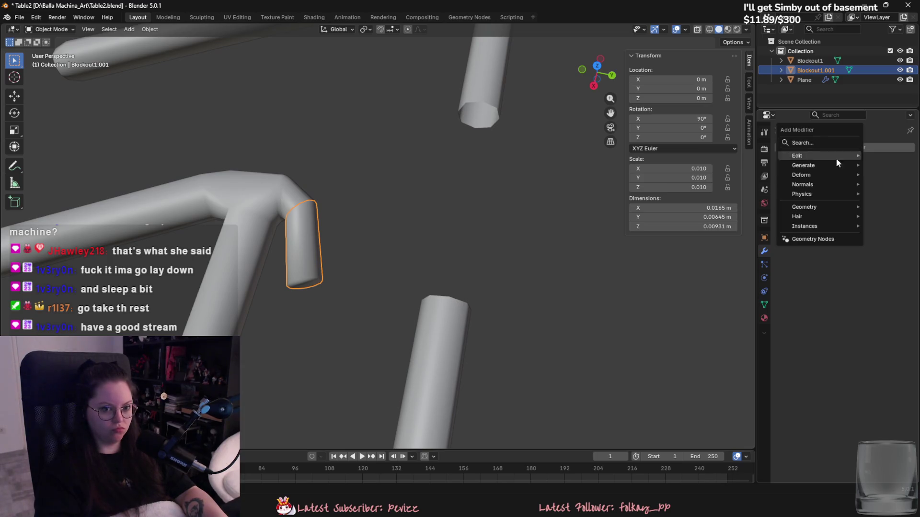
mouse_move(824, 165)
left_click(713, 251)
key("ctrl+a")
left_click(324, 297)
right_click(318, 295)
mouse_move(311, 303)
left_click(373, 314)
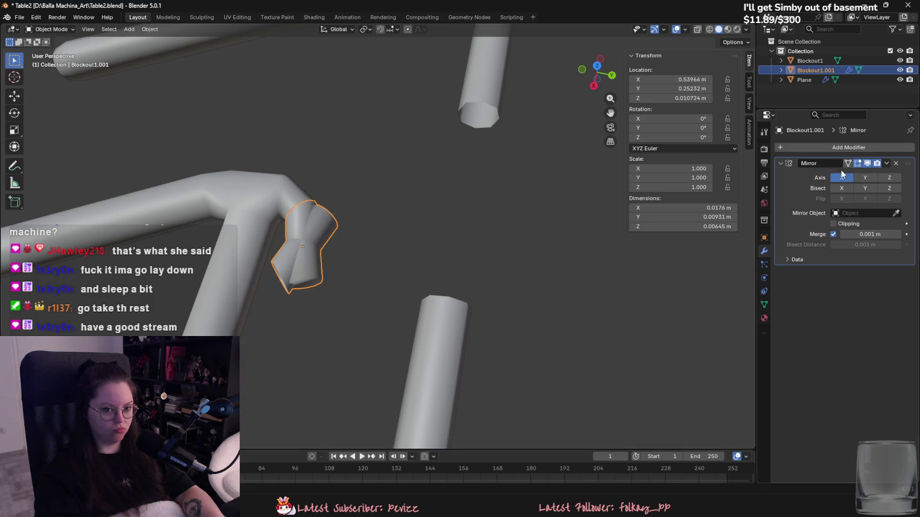
Add an Empty to the scene and scale it down.
left_click(128, 29)
mouse_move(138, 41)
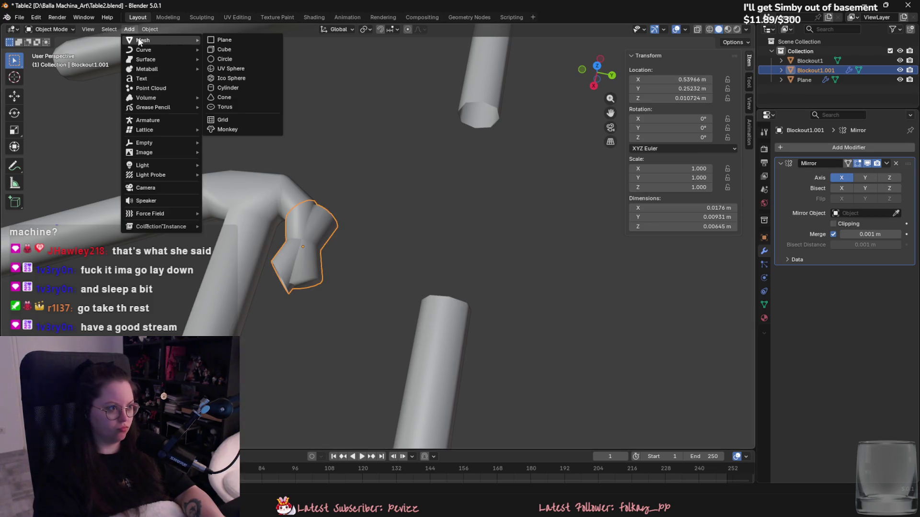
mouse_move(162, 143)
left_click(231, 161)
scroll(336, 173, "down", 3)
key("s")
left_click(303, 96)
scroll(423, 195, "down", 6)
key("s")
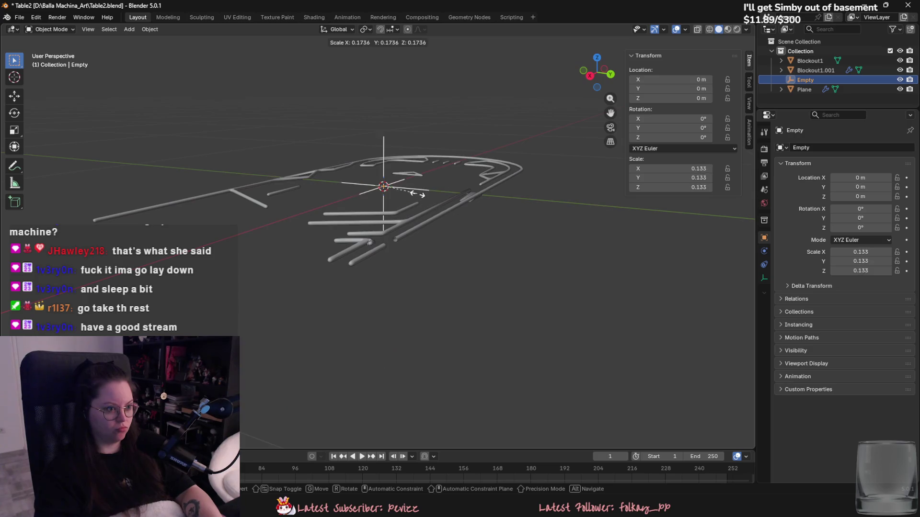
left_click(386, 179)
Move the Empty within the horizontal plane and scale it smaller.
scroll(441, 232, "up", 5)
key("g")
key("shift+z")
left_click(584, 418)
scroll(512, 335, "up", 5)
key("s")
left_click(407, 299)
Set the small piece's Mirror Object to the Empty and toggle the Y mirror axis.
middle_click_drag(407, 304, 395, 246)
left_click(372, 214)
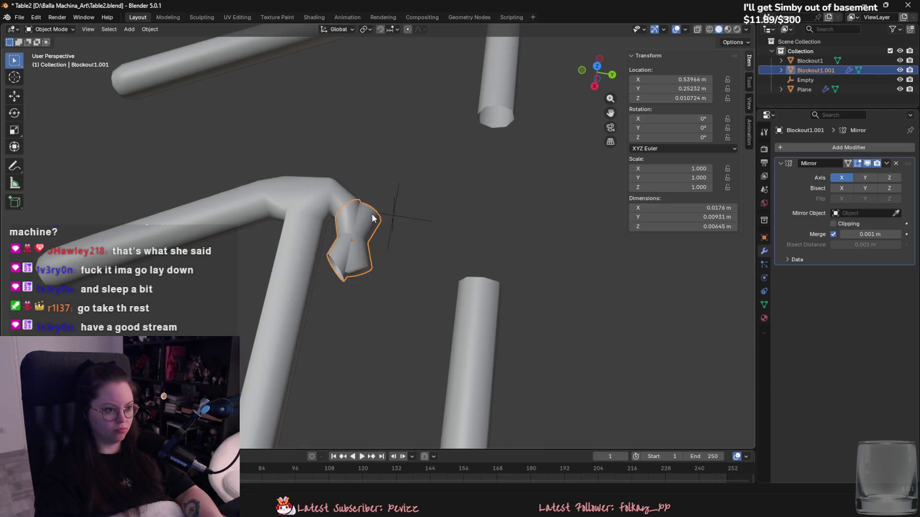
left_click(401, 212)
left_click(405, 214)
key("ctrl+z")
left_click(862, 179)
left_click(863, 179)
Reposition the Empty along Y, then X, then raise it along Z.
left_click(405, 210)
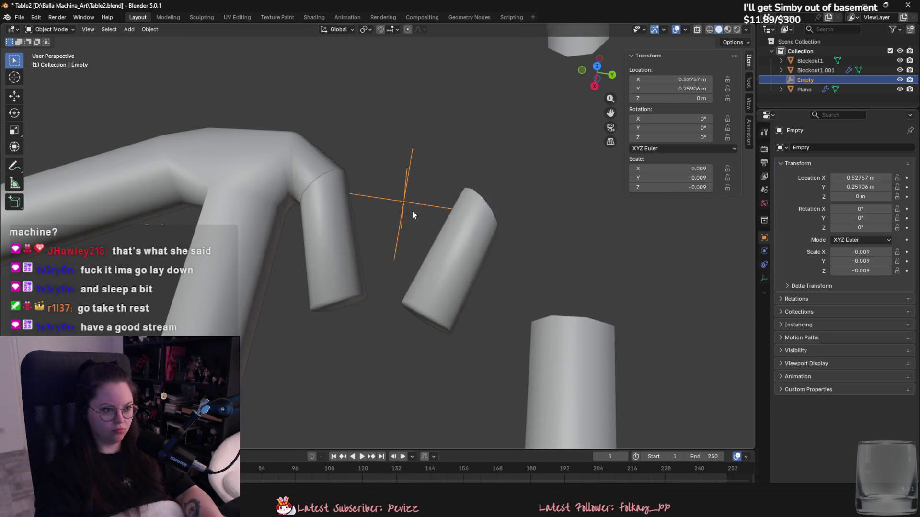
key("g")
key("x")
key("y")
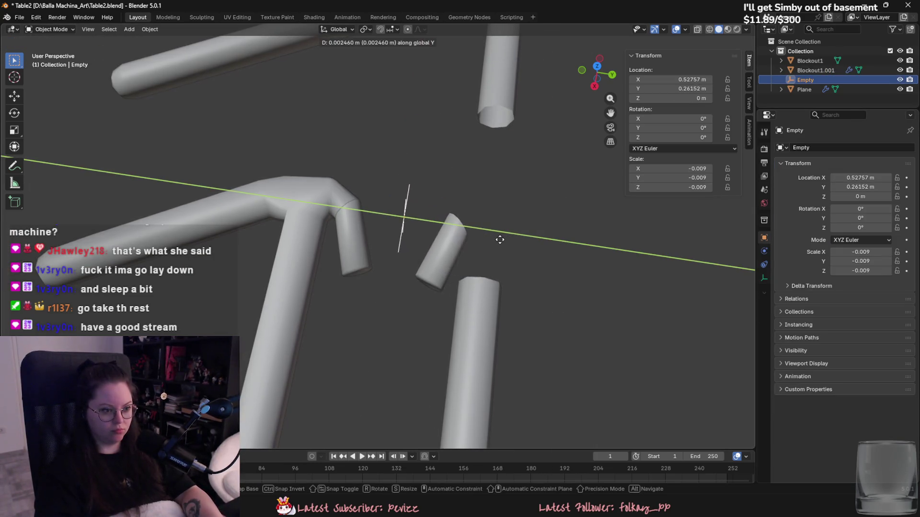
left_click(500, 238)
mouse_move(500, 238)
middle_mouse_down()
mouse_move(495, 254)
mouse_move(501, 205)
mouse_move(501, 226)
middle_mouse_up()
key("x")
left_click(494, 252)
key("g")
key("z")
left_click(495, 188)
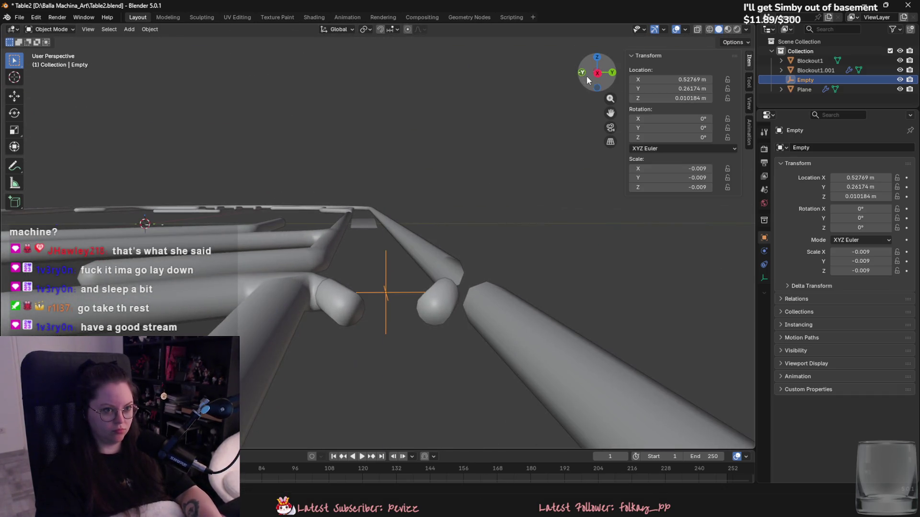
From the side view, adjust the Empty's height along Z, then shift it along Y.
left_click(596, 72)
key("g")
key("z")
left_click(552, 177)
mouse_move(552, 176)
middle_mouse_down()
mouse_move(550, 287)
mouse_move(483, 220)
mouse_move(477, 269)
mouse_move(488, 254)
mouse_move(479, 299)
mouse_move(362, 240)
mouse_move(363, 220)
mouse_move(381, 240)
mouse_move(469, 284)
mouse_move(491, 198)
middle_mouse_up()
key("g")
key("y")
left_click(549, 286)
scroll(478, 244, "up", 4)
Check the mirrored pieces from the side view without moving them, then select the main rail pipes.
left_click(466, 229)
left_click(598, 72)
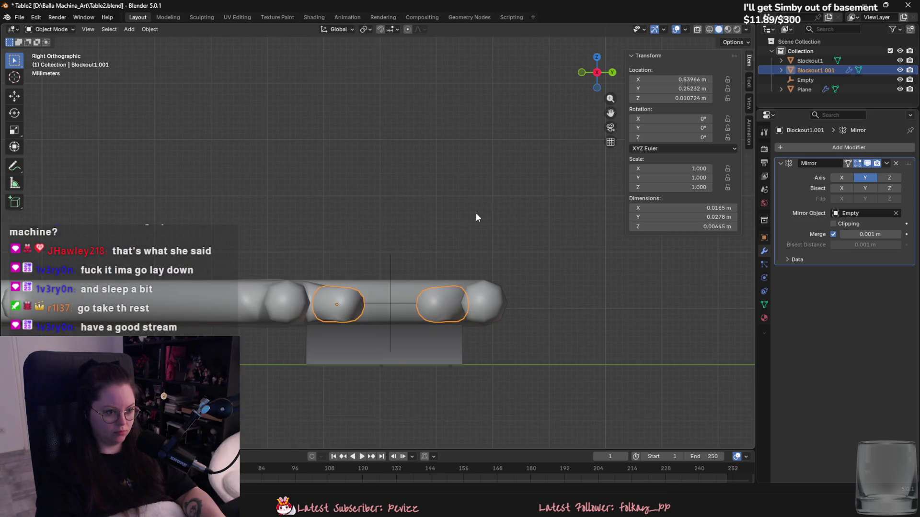
key("g")
key("z")
key("Escape")
mouse_move(479, 236)
middle_mouse_down()
mouse_move(476, 317)
mouse_move(458, 301)
mouse_move(460, 286)
mouse_move(448, 318)
middle_mouse_up()
left_click(458, 301)
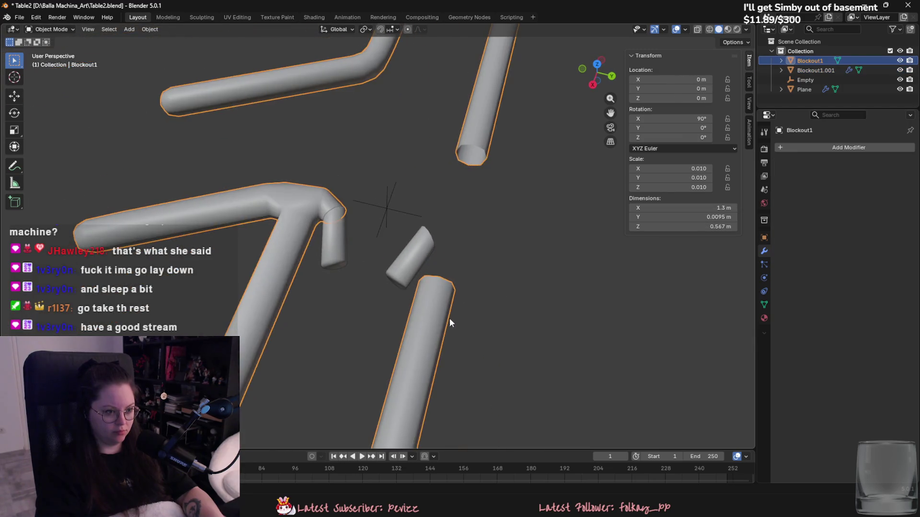
Apply the Mirror modifier on the small pieces and join them with the main pipes into Blockout1.
scroll(432, 295, "up", 3)
left_click(378, 257)
left_click(887, 163)
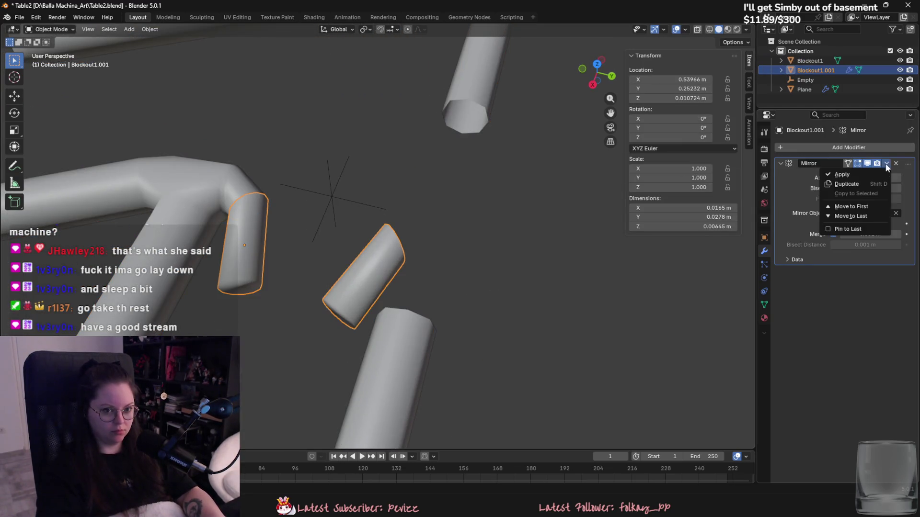
left_click(842, 174)
left_click(215, 179, "shift")
key("ctrl+j")
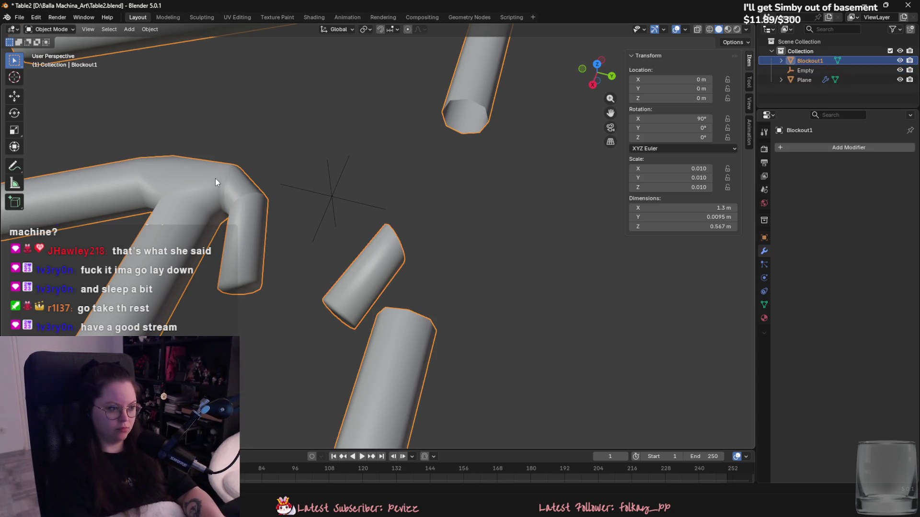
Merge Blockout1's vertices by distance and delete the Empty.
key("Tab")
key("a")
key("m")
left_click(269, 234)
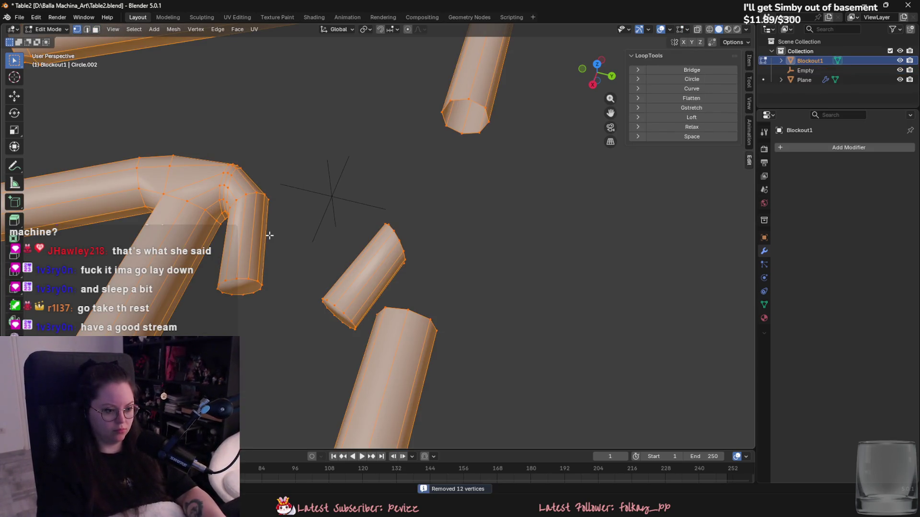
key("Tab")
left_click(349, 196)
key("Delete")
In Blockout1's edit mode, select the pipe's open end loop and the small tube's end loop.
left_click(389, 248)
middle_click_drag(389, 248, 349, 304)
key("Tab")
left_click(339, 308, "alt")
scroll(434, 294, "up", 1)
left_click(416, 301, "alt+shift")
middle_click_drag(417, 300, 425, 297)
Bridge the two selected end loops, then undo the result.
key("F4")
mouse_move(425, 297)
key("F3")
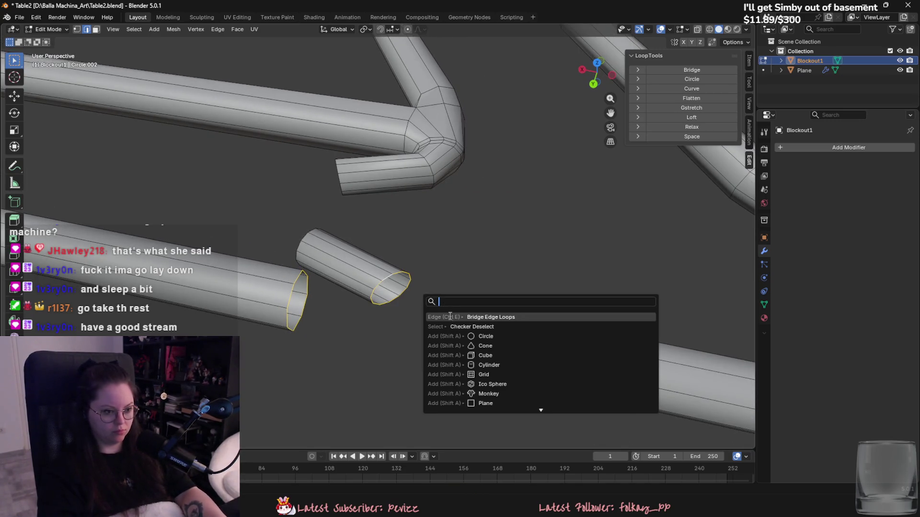
left_click(432, 309)
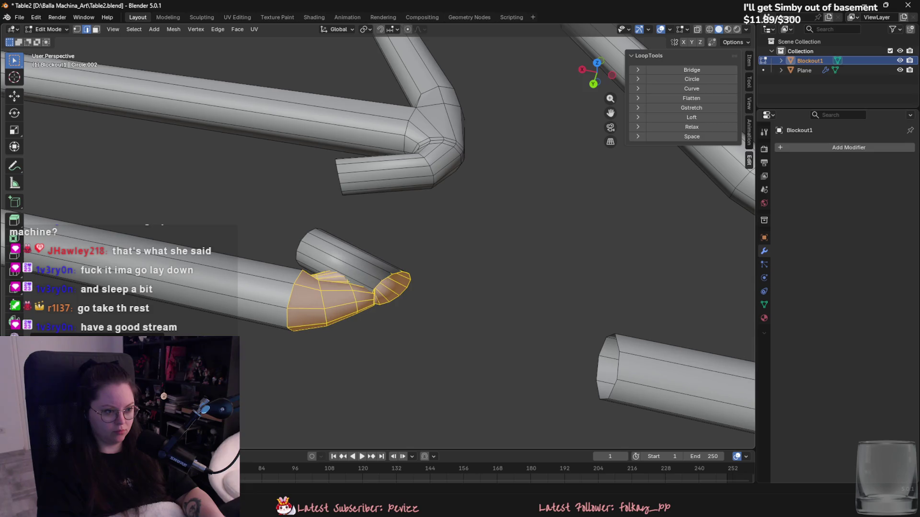
mouse_move(431, 331)
middle_mouse_down()
mouse_move(451, 333)
mouse_move(394, 321)
mouse_move(380, 332)
mouse_move(424, 328)
middle_mouse_up()
key("ctrl+z")
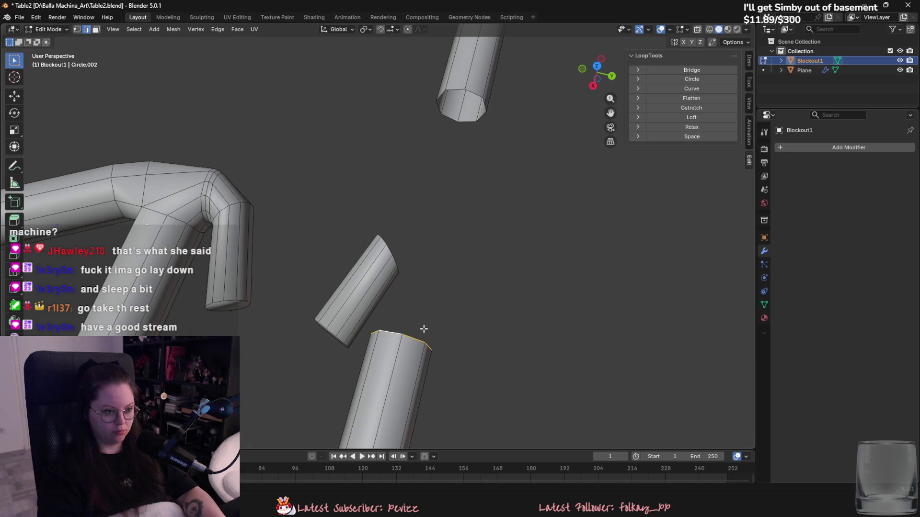
Extrude the lower tube's top end along X and move the small tube along Y.
key("e")
key("x")
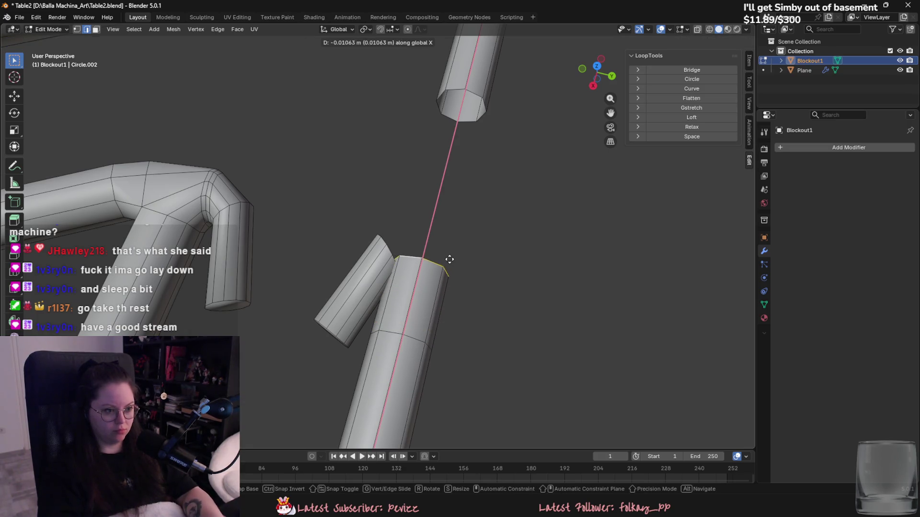
left_click(443, 272)
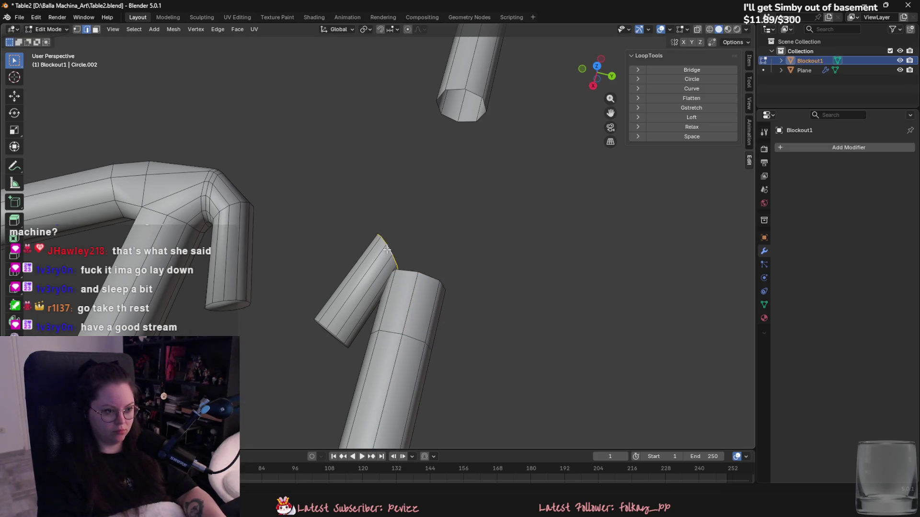
key("l")
key("g")
key("x")
key("y")
left_click(494, 293)
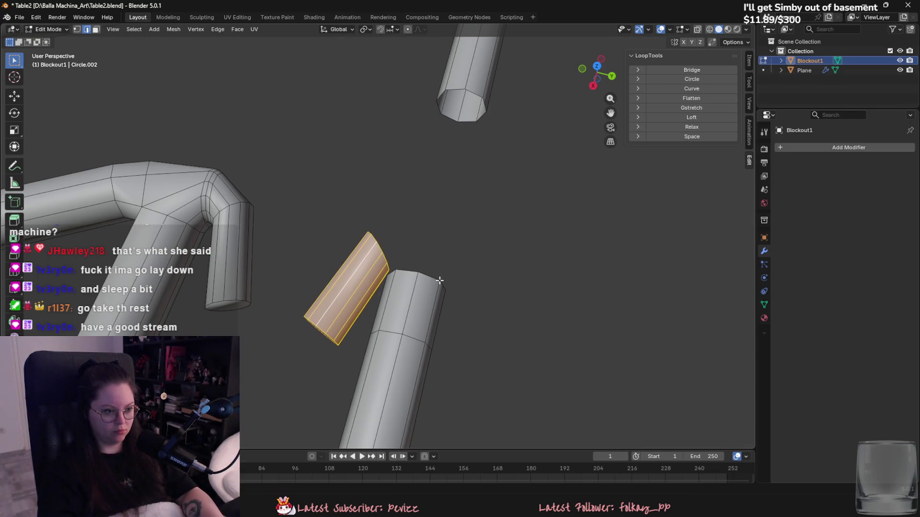
Bridge the lower tube's top end loop with Bridge Edge Loops, then undo it.
left_click(404, 272, "alt")
key("F3")
type("bridge")
key("Return")
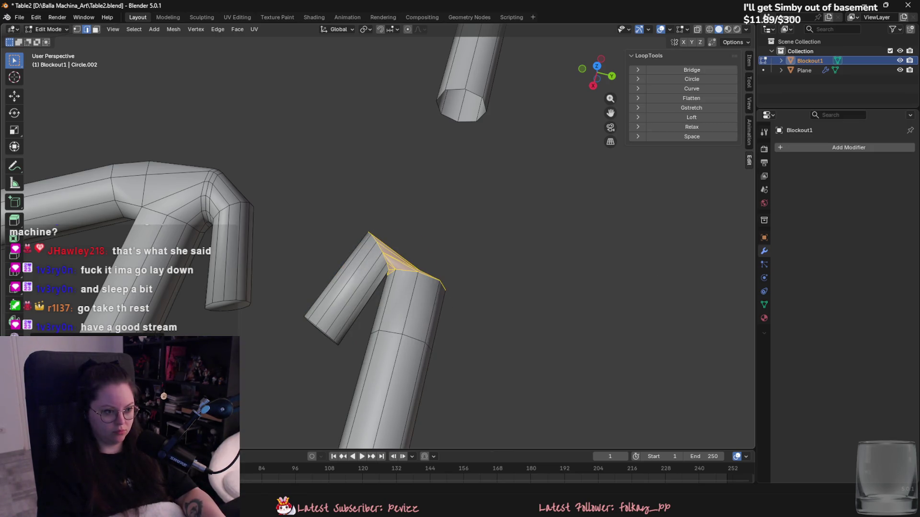
mouse_move(144, 240)
middle_mouse_down()
mouse_move(183, 275)
mouse_move(239, 238)
mouse_move(287, 240)
mouse_move(289, 295)
mouse_move(267, 363)
mouse_move(300, 373)
mouse_move(294, 347)
mouse_move(326, 306)
mouse_move(367, 301)
mouse_move(417, 319)
mouse_move(325, 281)
mouse_move(421, 293)
middle_mouse_up()
key("ctrl+z")
Select the small tube and dissolve one of its edges.
left_click(412, 321)
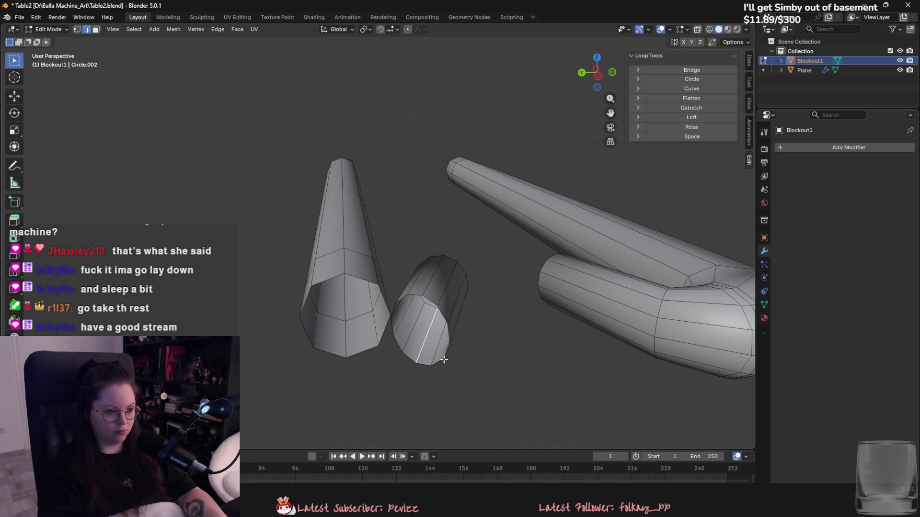
key("l")
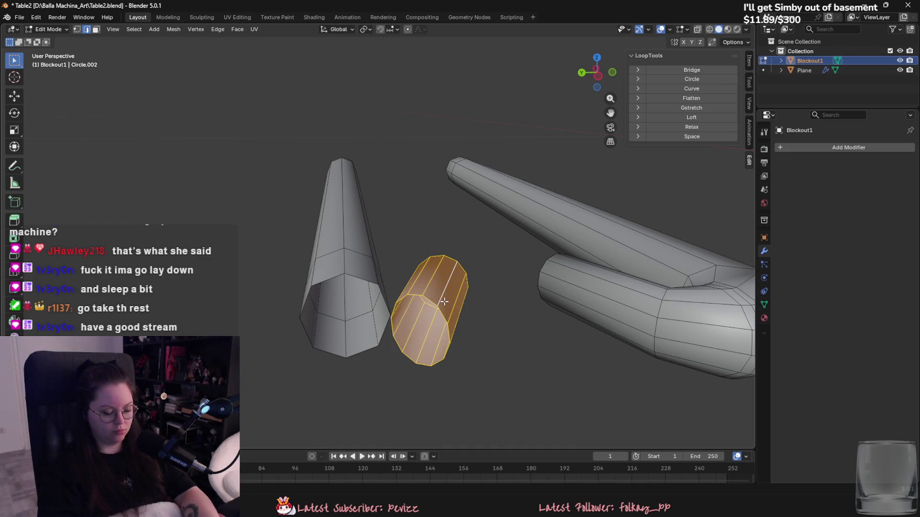
key("F2")
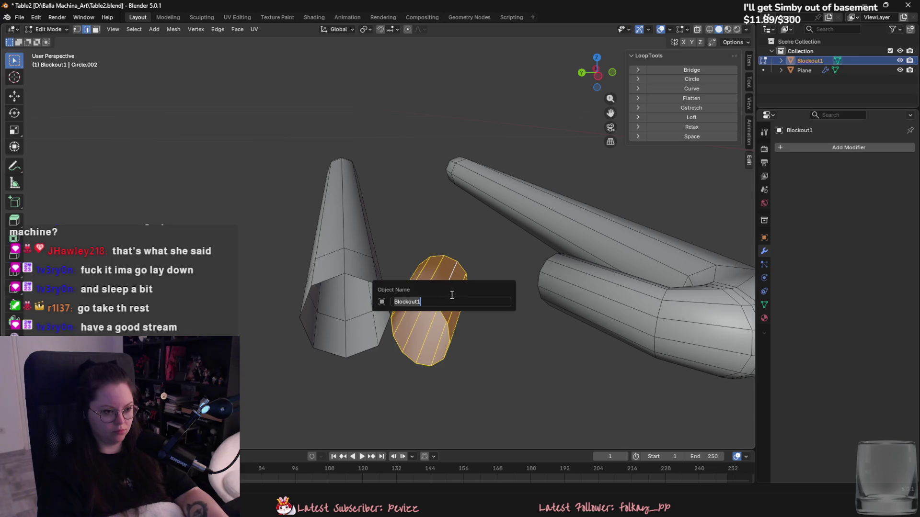
middle_click_drag(444, 300, 478, 323)
key("ctrl+z")
mouse_move(424, 344)
middle_mouse_down()
mouse_move(408, 343)
mouse_move(417, 303)
mouse_move(424, 316)
middle_mouse_up()
right_click(428, 433)
left_click(403, 472)
Try joining the two tube ends with a face, then undo it.
middle_click_drag(427, 405, 420, 335)
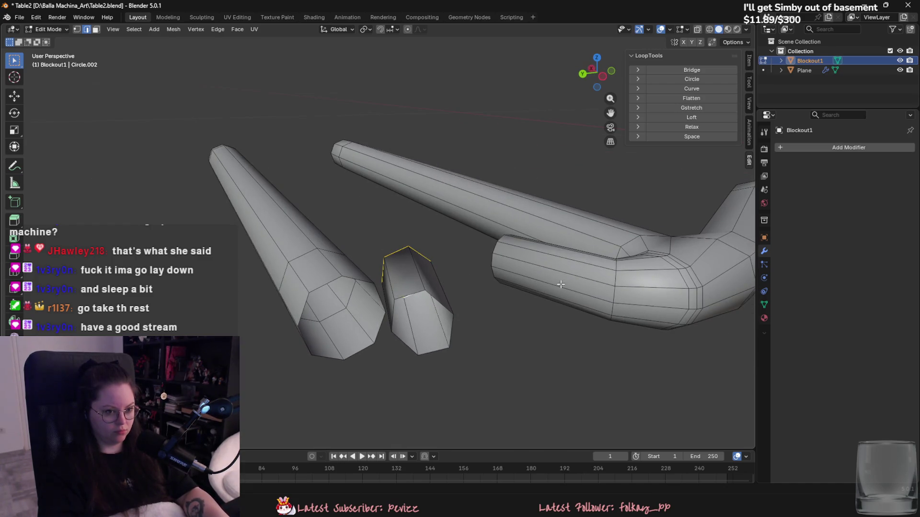
mouse_move(560, 285)
middle_mouse_down()
mouse_move(434, 332)
mouse_move(456, 332)
mouse_move(402, 345)
mouse_move(540, 312)
mouse_move(410, 343)
mouse_move(357, 324)
mouse_move(355, 226)
mouse_move(341, 294)
mouse_move(384, 300)
mouse_move(407, 326)
mouse_move(454, 349)
mouse_move(387, 360)
mouse_move(398, 353)
mouse_move(307, 278)
mouse_move(431, 251)
mouse_move(329, 265)
middle_mouse_up()
left_click(369, 278, "alt+shift")
right_click(369, 279)
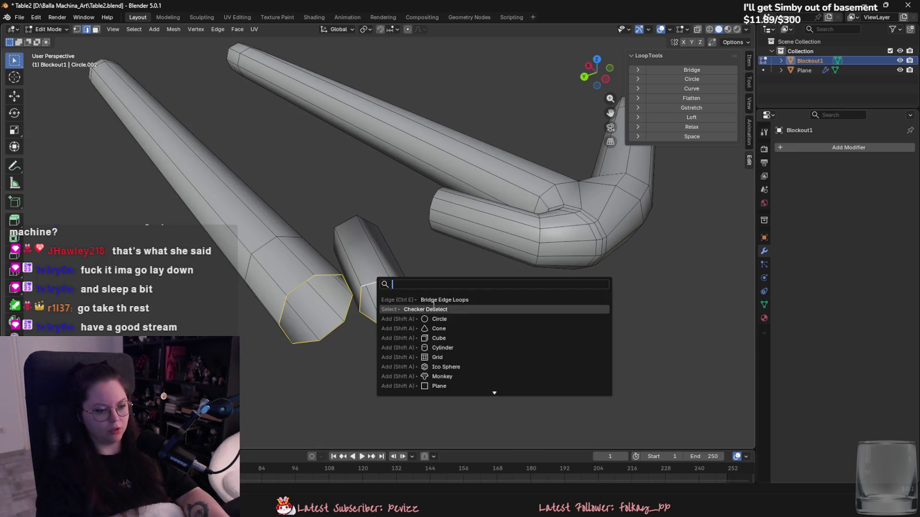
left_click(428, 310)
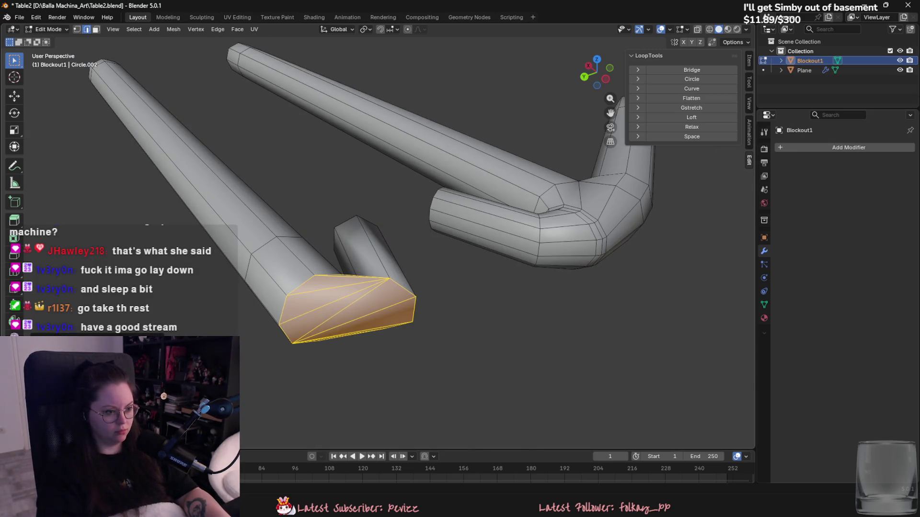
mouse_move(428, 310)
middle_mouse_down()
mouse_move(493, 267)
mouse_move(506, 238)
mouse_move(490, 320)
mouse_move(456, 304)
middle_mouse_up()
key("ctrl+z")
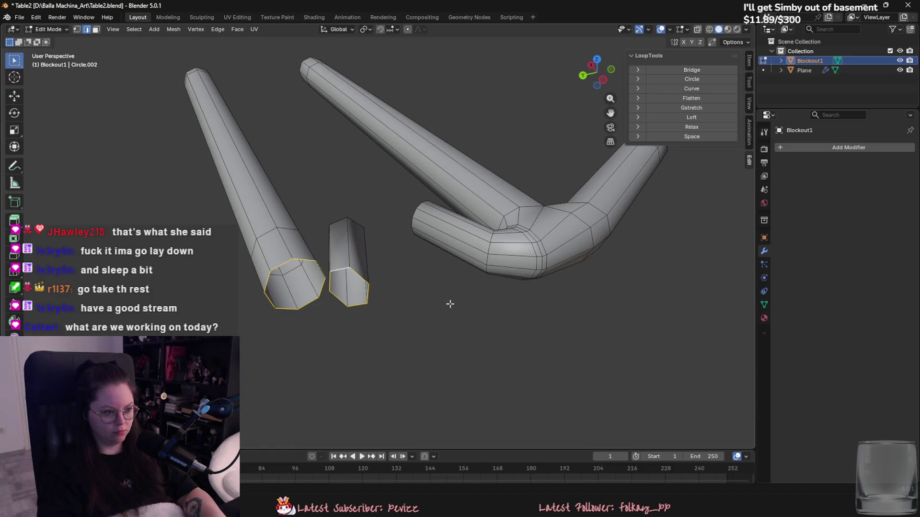
Move the selected end loop into alignment and try bridging it again, then undo.
scroll(410, 309, "up", 2)
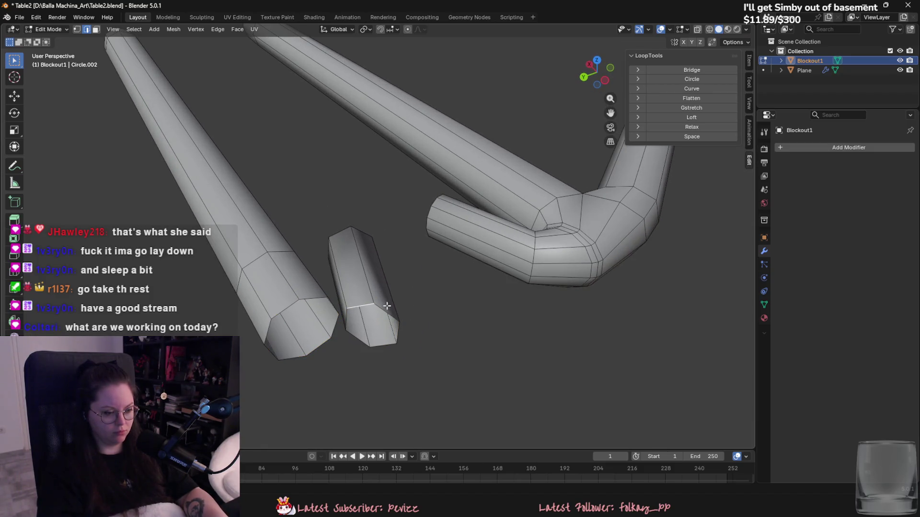
key("g")
key("z")
key("shift+x")
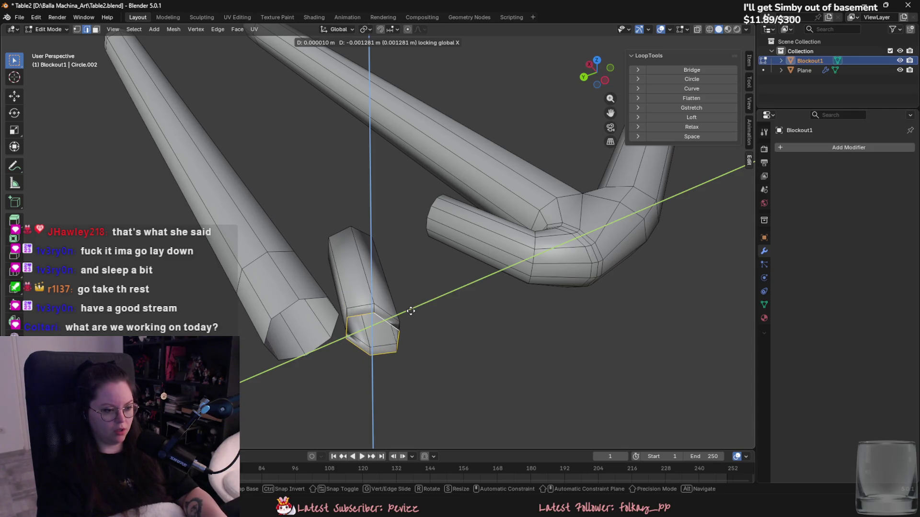
key("shift+z")
left_click(412, 336)
mouse_move(412, 336)
middle_mouse_down()
mouse_move(345, 335)
mouse_move(361, 312)
middle_mouse_up()
key("F3")
left_click(409, 331)
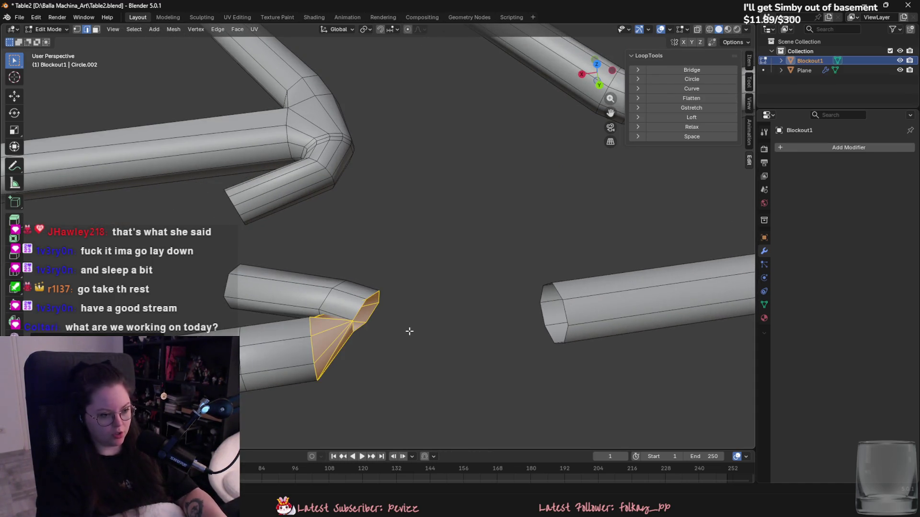
key("ctrl+z")
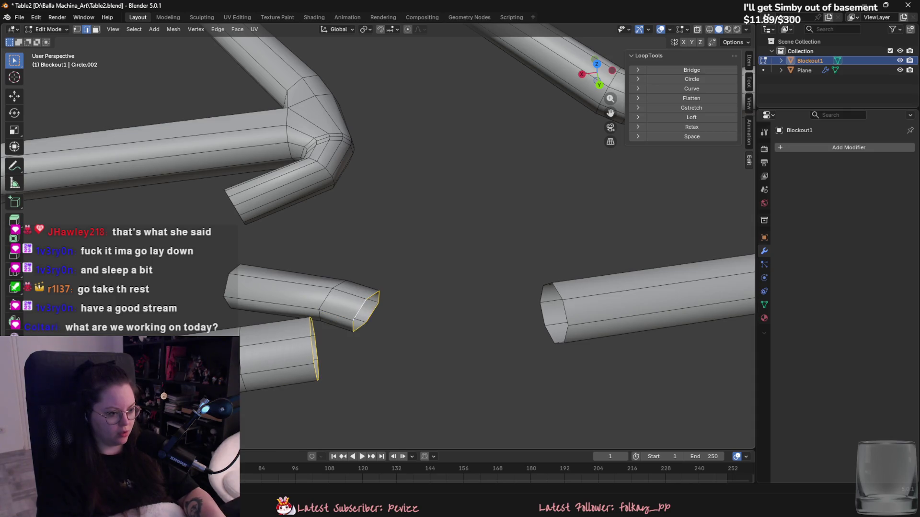
Apply Blockout1's scale and set its origin to the geometry's centre.
key("Tab")
key("ctrl+a")
left_click(332, 310)
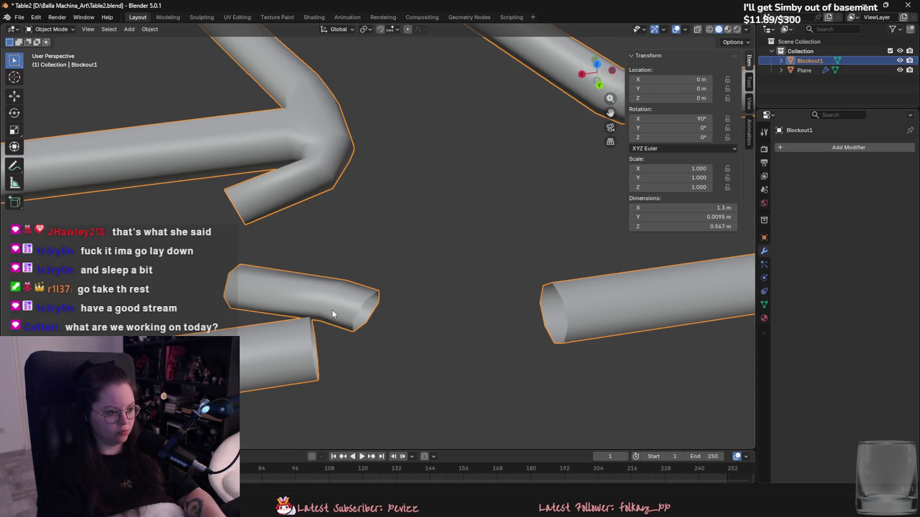
right_click(332, 310)
mouse_move(334, 311)
left_click(381, 321)
Bridge the two selected tube end loops, then view the whole layout and deselect the rail.
key("Tab")
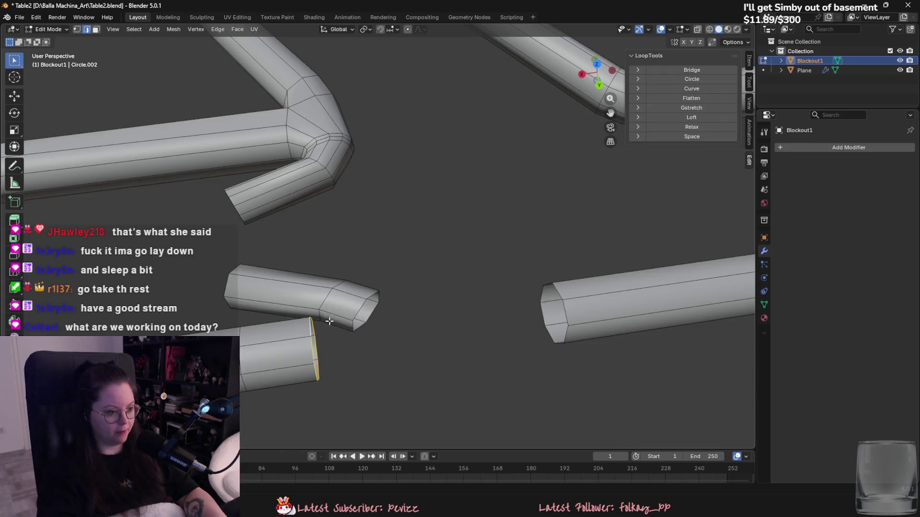
middle_click_drag(332, 321, 329, 295)
key("F3")
left_click(389, 324)
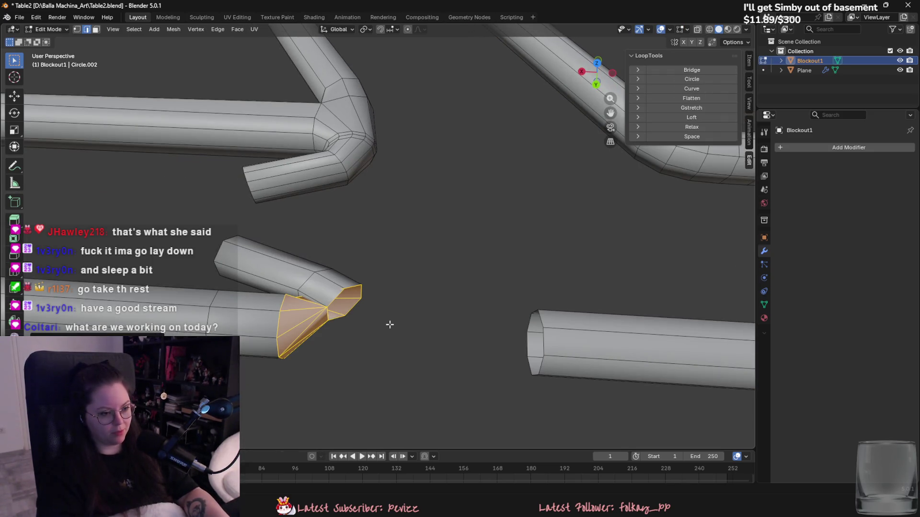
key("Tab")
scroll(312, 308, "down", 5)
mouse_move(302, 315)
middle_mouse_down()
mouse_move(414, 350)
mouse_move(434, 311)
mouse_move(500, 276)
mouse_move(481, 279)
middle_mouse_up()
scroll(481, 279, "up", 2)
left_click(445, 107)
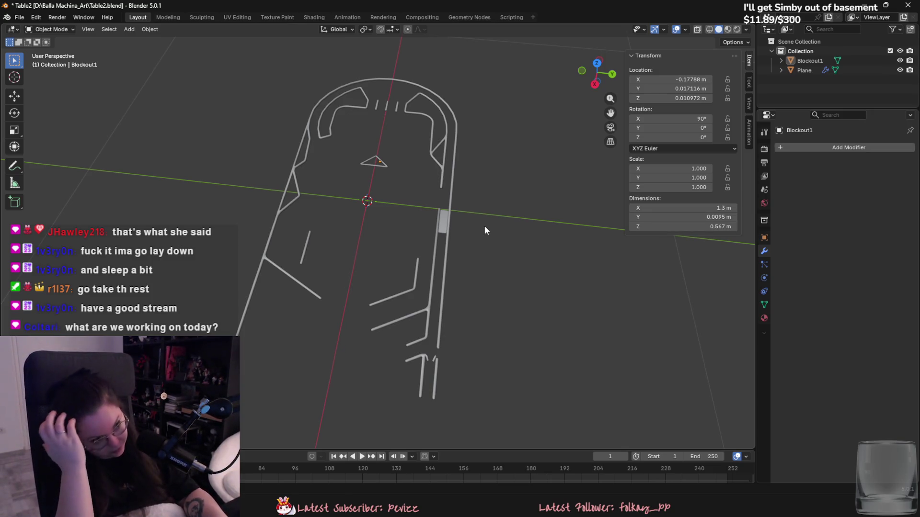
Select the Blockout1 rail object and enter Edit Mode.
scroll(474, 168, "up", 3)
scroll(409, 273, "up", 2)
left_click(409, 273)
scroll(386, 219, "up", 3)
scroll(387, 218, "up", 4)
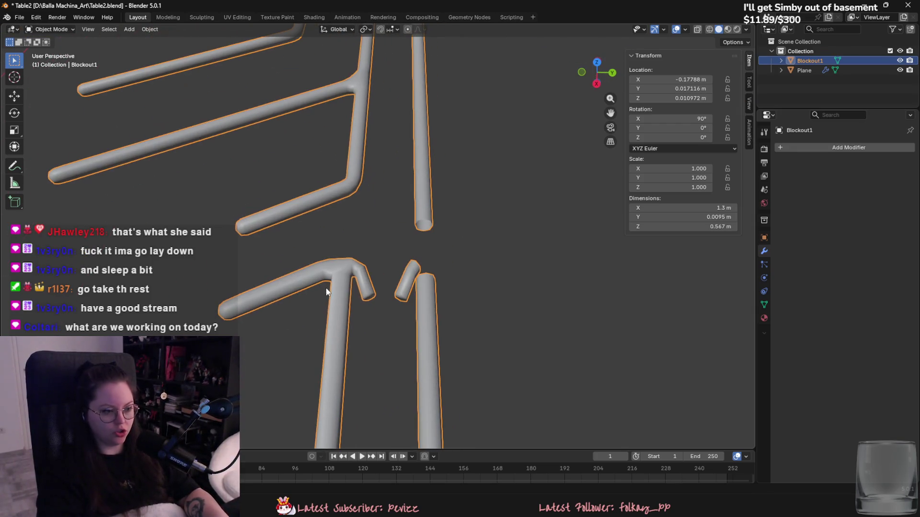
scroll(310, 234, "up", 3)
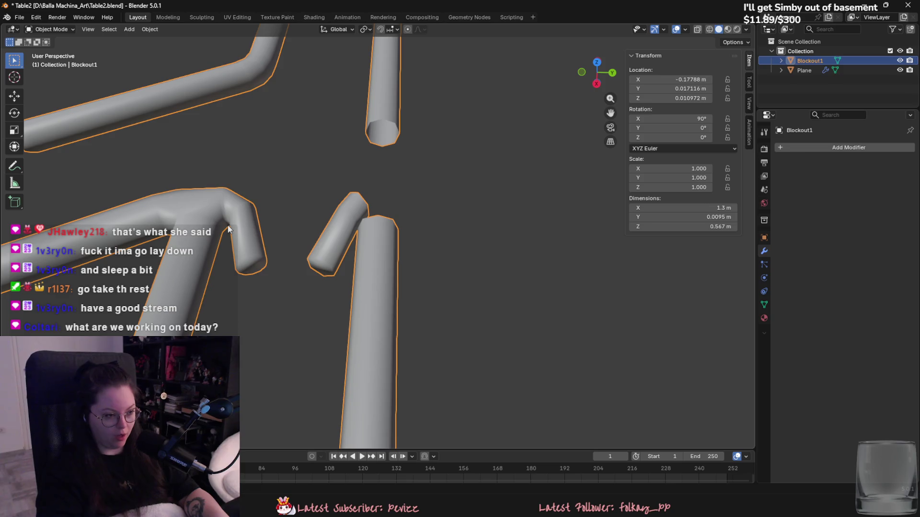
mouse_move(327, 224)
middle_mouse_down()
mouse_move(381, 295)
mouse_move(415, 245)
mouse_move(332, 289)
mouse_move(299, 240)
mouse_move(429, 227)
mouse_move(429, 244)
mouse_move(388, 272)
mouse_move(329, 222)
mouse_move(391, 268)
middle_mouse_up()
key("Tab")
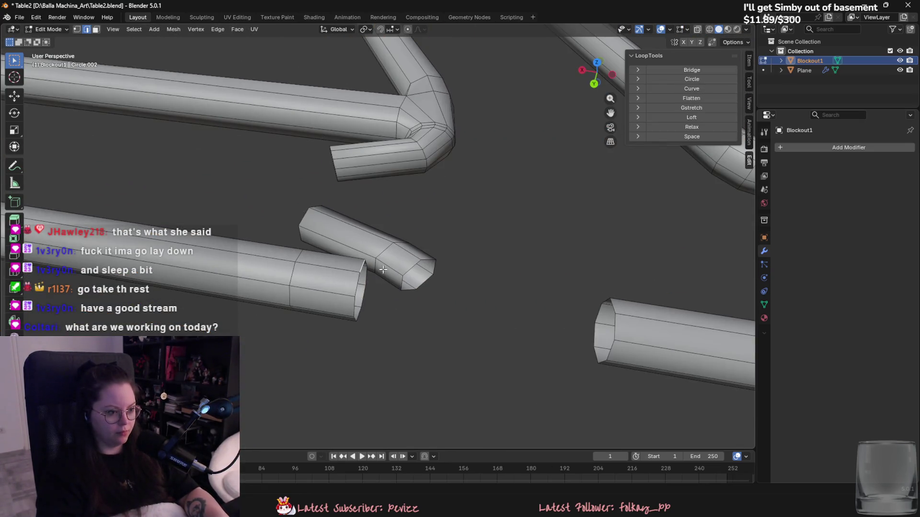
Bridge the rail's two selected end loops to close the gap.
right_click(614, 304)
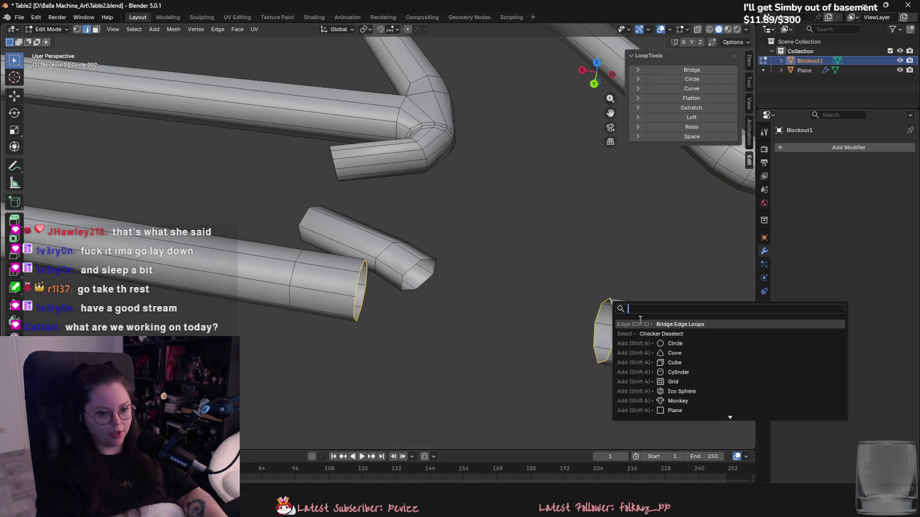
left_click(666, 317)
middle_click_drag(665, 317, 657, 316)
left_click(447, 226)
mouse_move(447, 226)
middle_mouse_down()
mouse_move(338, 218)
mouse_move(527, 263)
middle_mouse_up()
Move and rotate the short branch in the horizontal plane, excluding Z, to angle it toward the rail.
key("g")
key("shift+z")
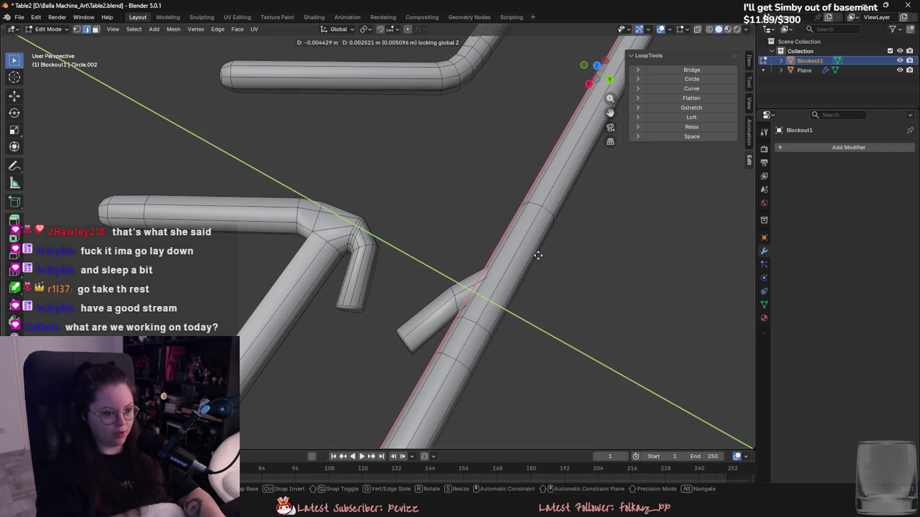
key("r")
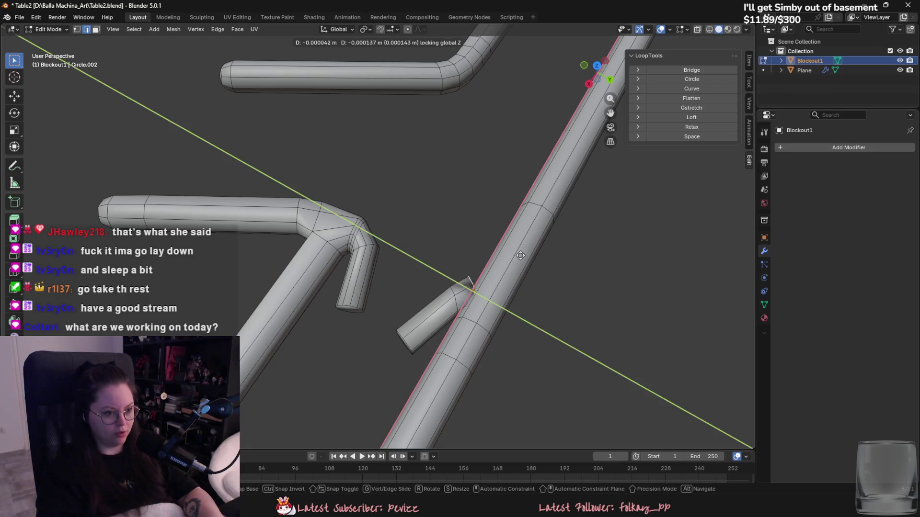
key("z")
right_click(546, 281)
middle_click_drag(544, 287, 544, 263)
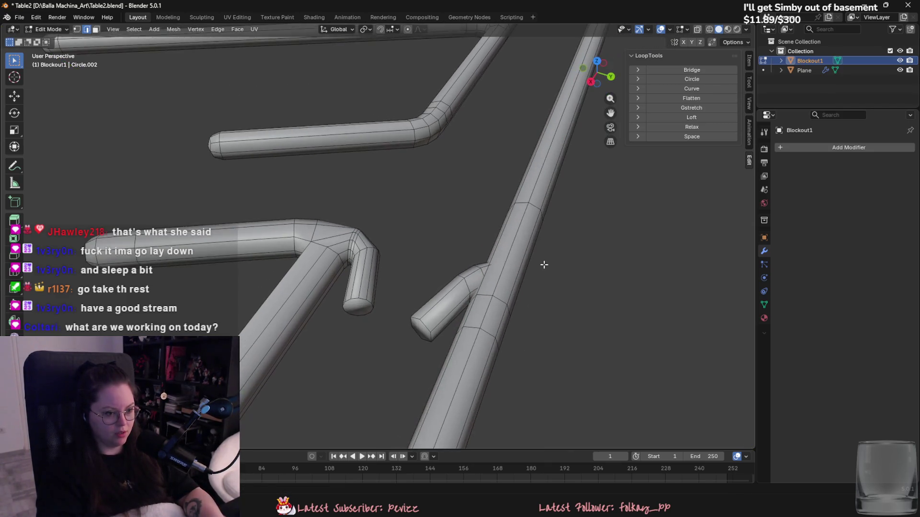
key("g")
key("shift+z")
right_click(540, 260)
key("Tab")
Reselect the rail blockout object and go back into Edit Mode.
left_click(512, 295)
mouse_move(512, 295)
middle_mouse_down()
mouse_move(583, 264)
mouse_move(559, 312)
mouse_move(482, 398)
mouse_move(381, 260)
middle_mouse_up()
scroll(380, 259, "up", 6)
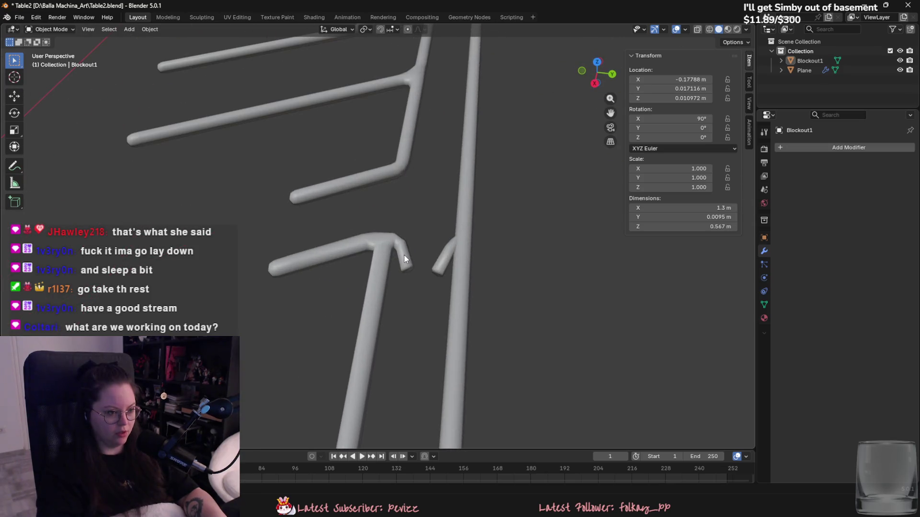
left_click(409, 254)
key("Tab")
scroll(429, 242, "up", 3)
Delete the lower leg segment's faces, picked with see-through circle selection.
key("3")
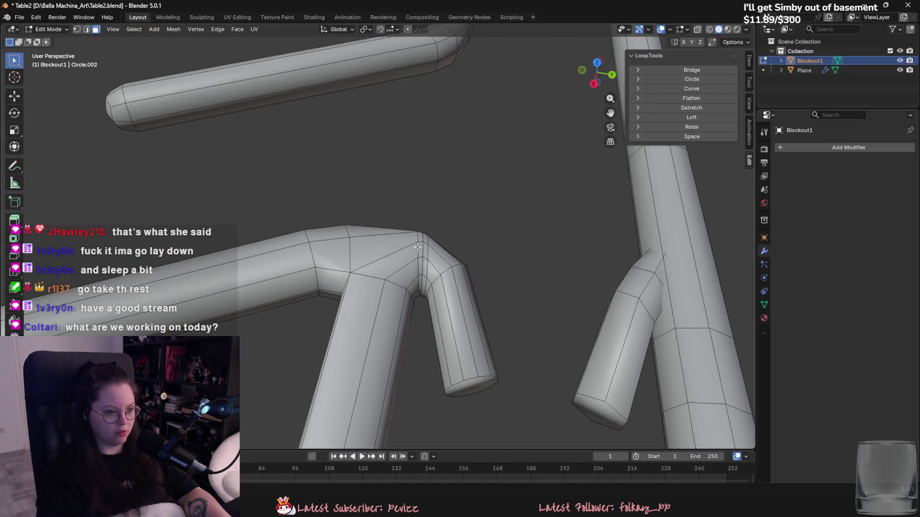
left_click(427, 243, "alt")
mouse_move(427, 242)
middle_mouse_down()
mouse_move(415, 284)
mouse_move(398, 265)
middle_mouse_up()
key("ctrl+z")
key("alt+z")
key("c")
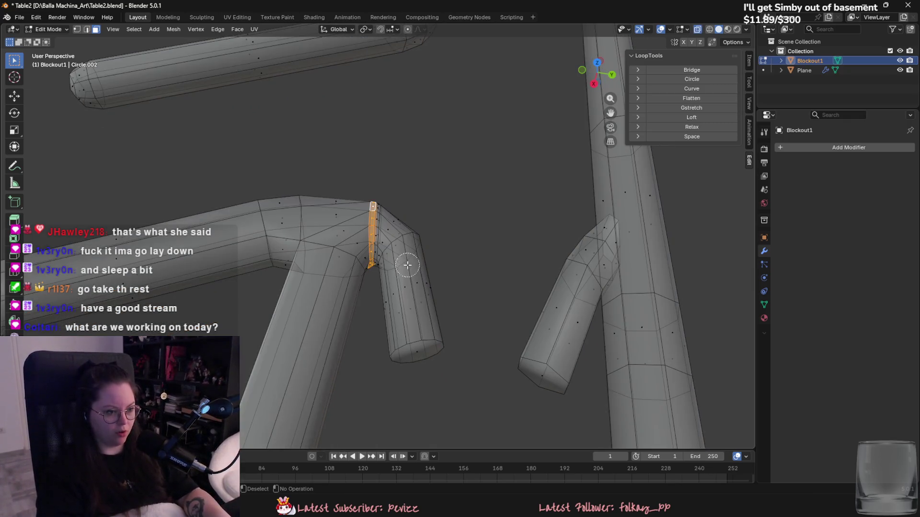
left_click_drag(407, 265, 417, 326)
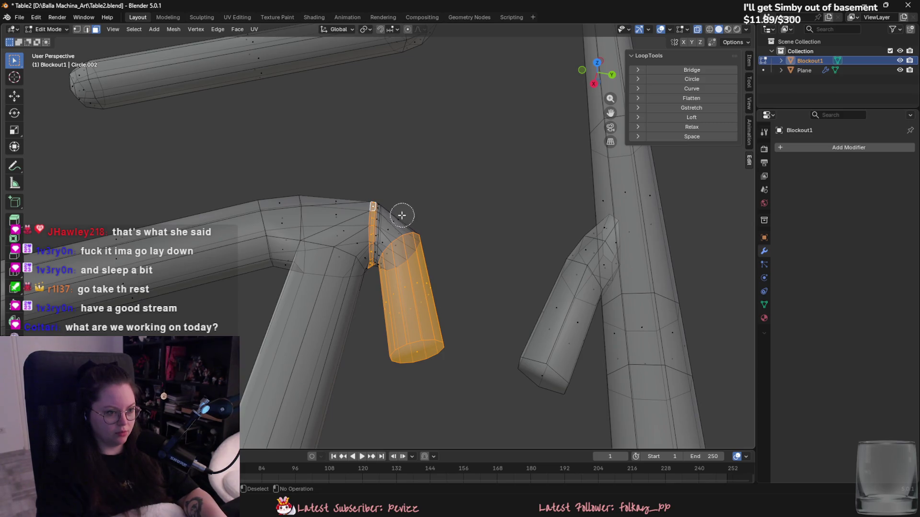
right_click(382, 259)
left_click(383, 414)
key("alt+z")
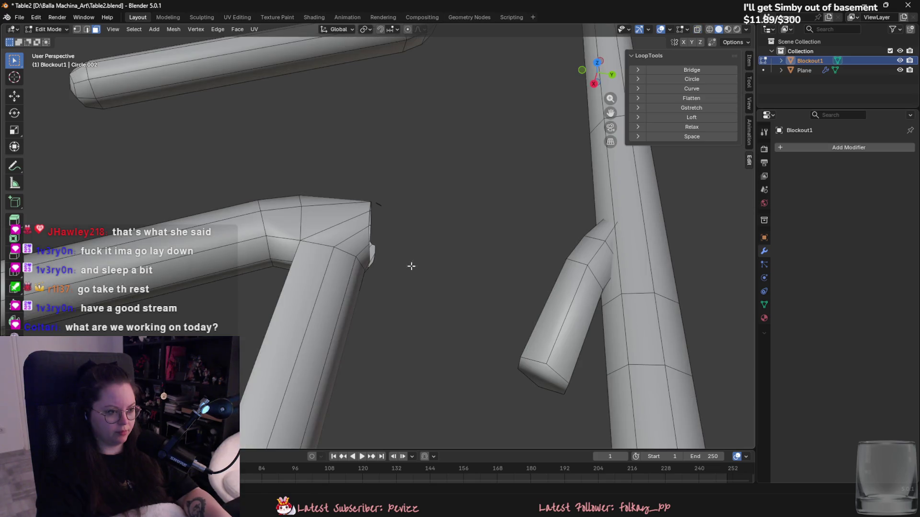
Cap the elbow's open-end edge loop with a filled face.
scroll(382, 203, "up", 2)
right_click(394, 217)
left_click(394, 216)
mouse_move(394, 216)
middle_mouse_down()
mouse_move(468, 297)
mouse_move(390, 329)
mouse_move(335, 324)
mouse_move(352, 277)
middle_mouse_up()
key("2")
left_click(469, 297, "alt")
scroll(351, 277, "up", 2)
key("1")
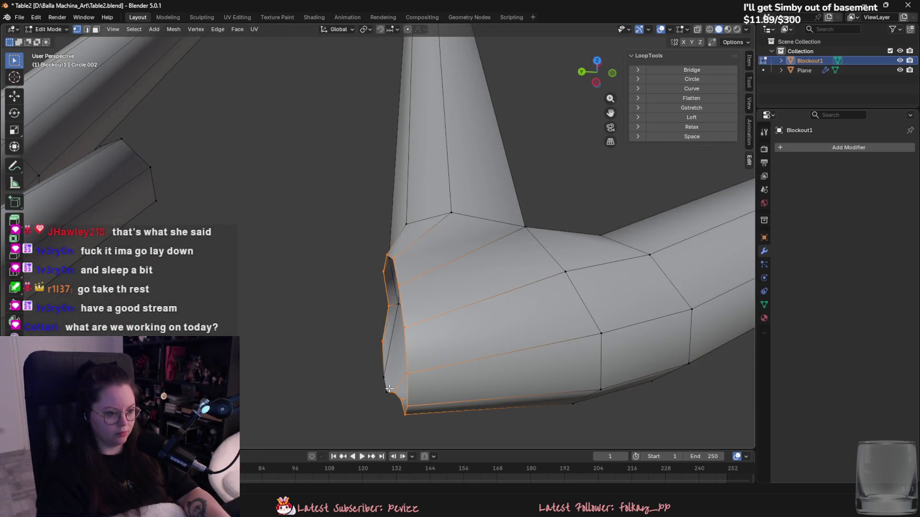
key("f")
mouse_move(382, 379)
middle_mouse_down()
mouse_move(426, 327)
mouse_move(405, 312)
mouse_move(513, 308)
mouse_move(322, 303)
mouse_move(336, 329)
middle_mouse_up()
key("3")
scroll(426, 327, "down", 3)
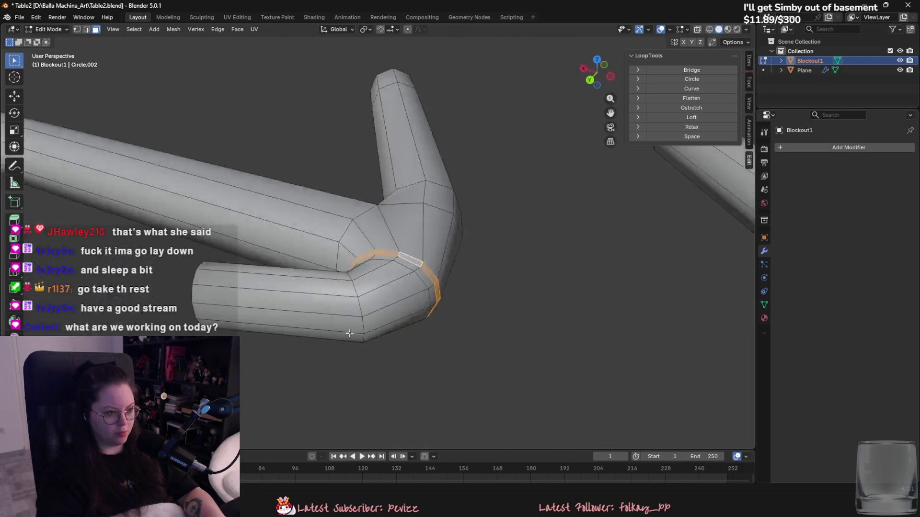
Reselect the rail blockout and re-enter Edit Mode with see-through view on.
key("Tab")
scroll(336, 328, "down", 4)
mouse_move(452, 357)
middle_mouse_down()
mouse_move(530, 383)
mouse_move(533, 370)
mouse_move(526, 390)
mouse_move(490, 392)
mouse_move(422, 325)
middle_mouse_up()
left_click(530, 383)
scroll(422, 324, "up", 3)
left_click(421, 320)
scroll(397, 266, "up", 3)
key("Tab")
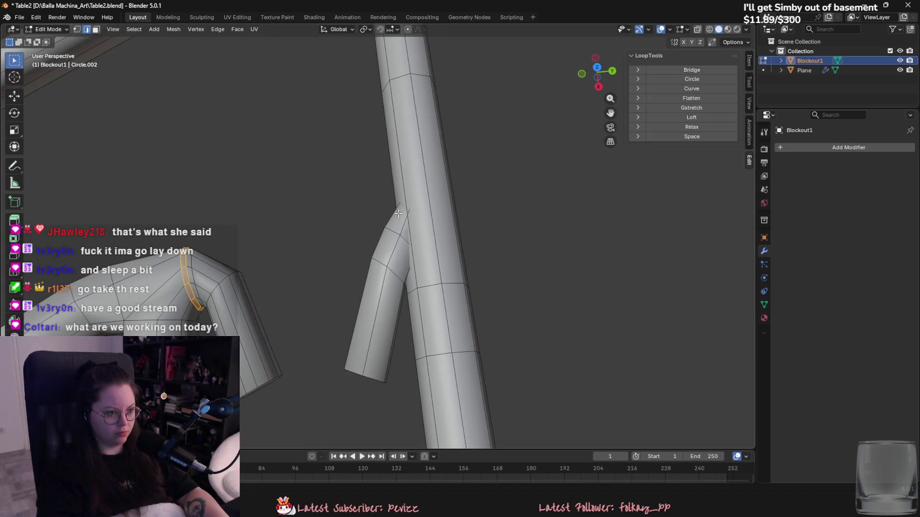
key("alt+z")
Shift the branch's joint edge along X and rotate it, using proportional editing.
key("g")
key("z")
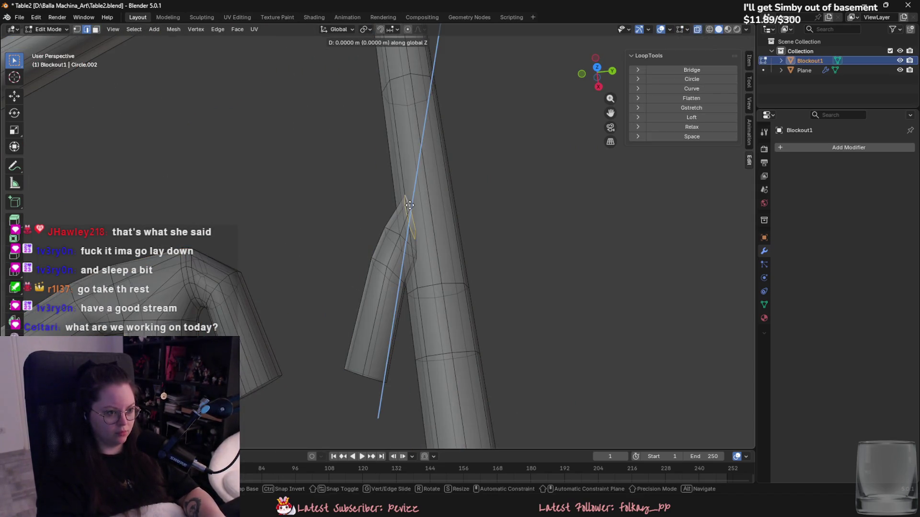
key("x")
left_click(414, 222)
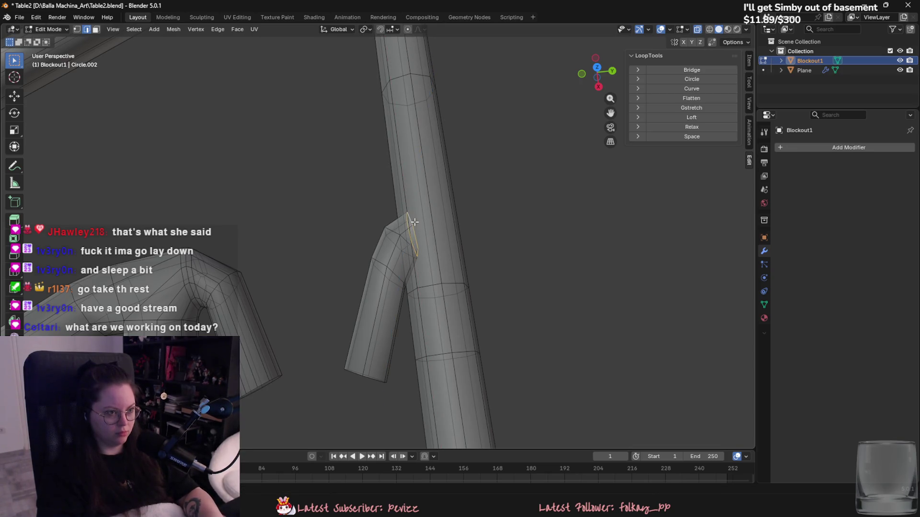
left_click(407, 30)
key("g")
key("x")
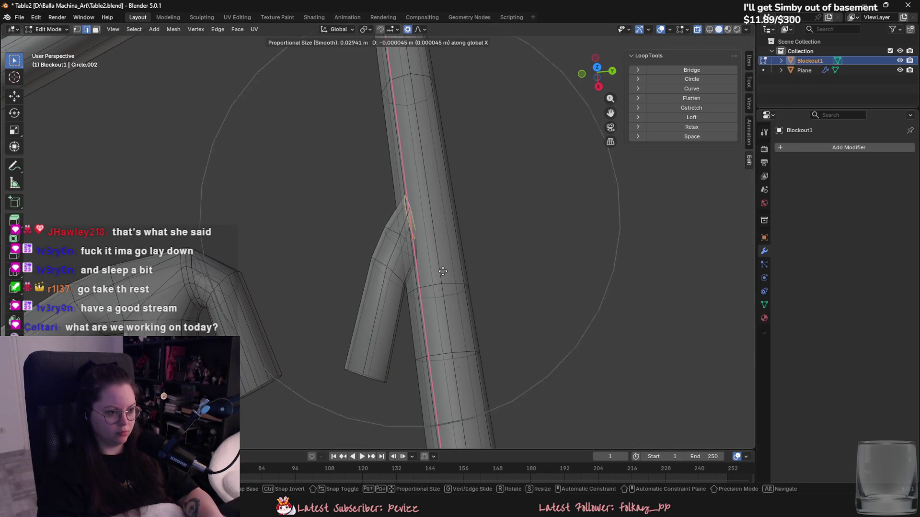
key("r")
key("z")
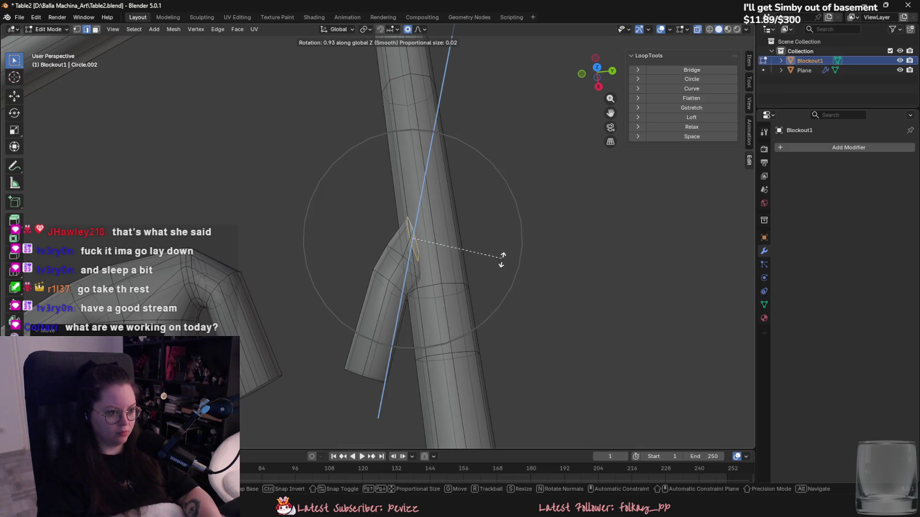
left_click(484, 266)
key("g")
key("x")
left_click(484, 266)
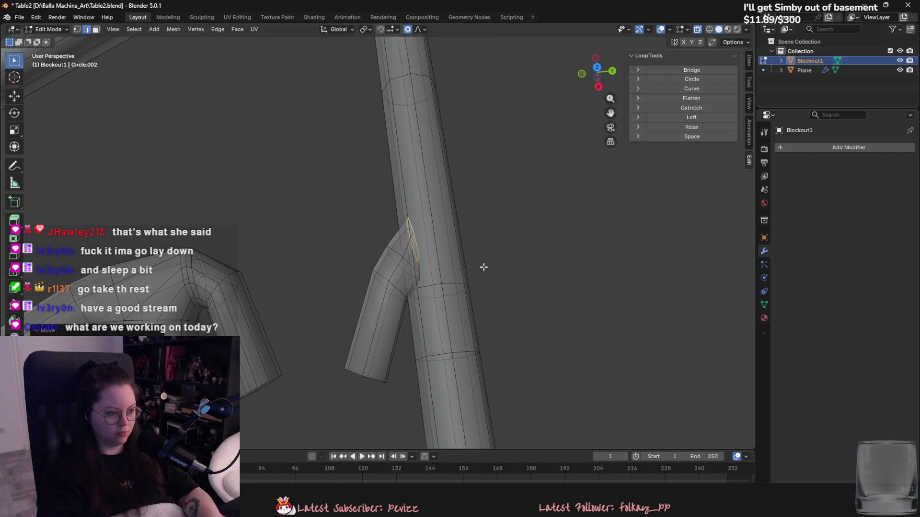
Select the whole small branch piece and delete it.
key("l")
right_click(396, 306)
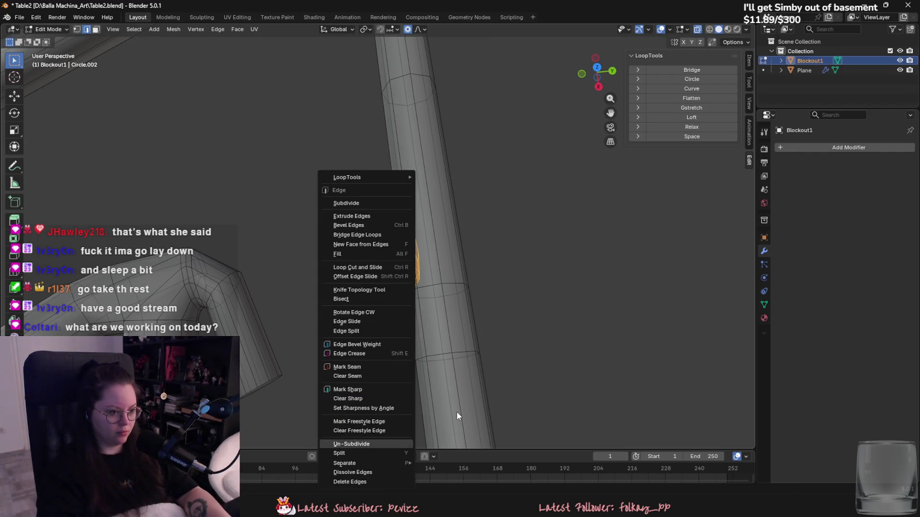
key("1")
right_click(383, 418)
left_click(384, 482)
Select the whole angled leg piece and turn off the see-through view.
key("3")
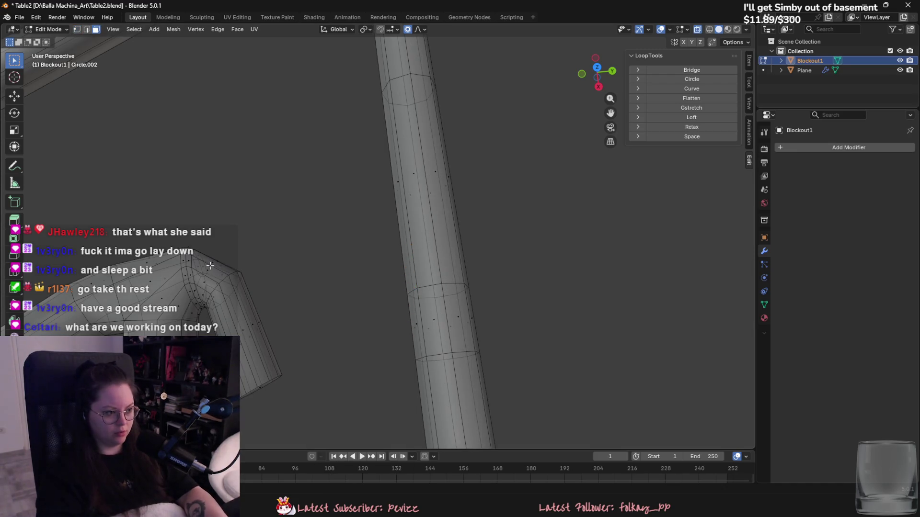
mouse_move(207, 281)
middle_mouse_down("shift")
mouse_move(326, 278)
mouse_move(330, 287)
mouse_move(301, 299)
mouse_move(398, 255)
mouse_move(378, 373)
mouse_move(381, 324)
mouse_move(447, 334)
middle_mouse_up("shift")
key("l")
scroll(324, 277, "up", 1)
key("alt+z")
Separate the angled leg into its own object and give it a Mirror modifier.
key("p")
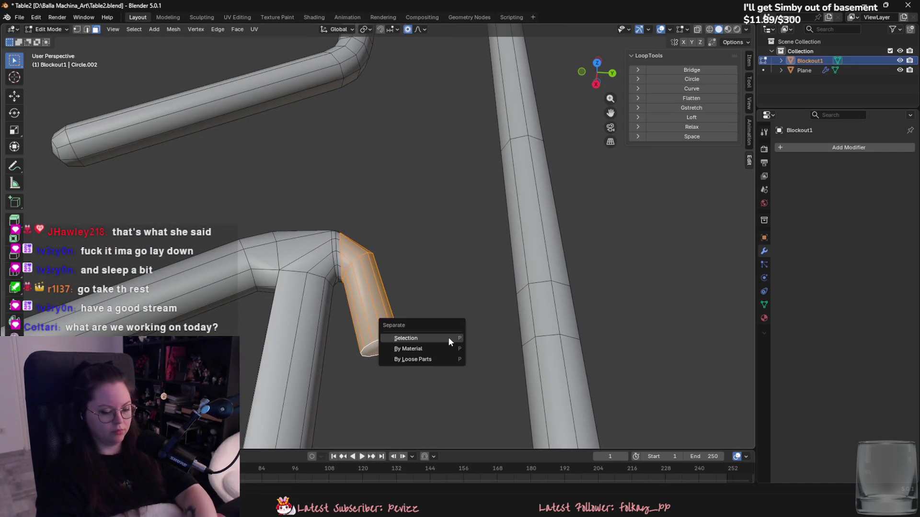
left_click(449, 338)
key("Tab")
left_click(383, 312)
left_click(816, 145)
mouse_move(816, 146)
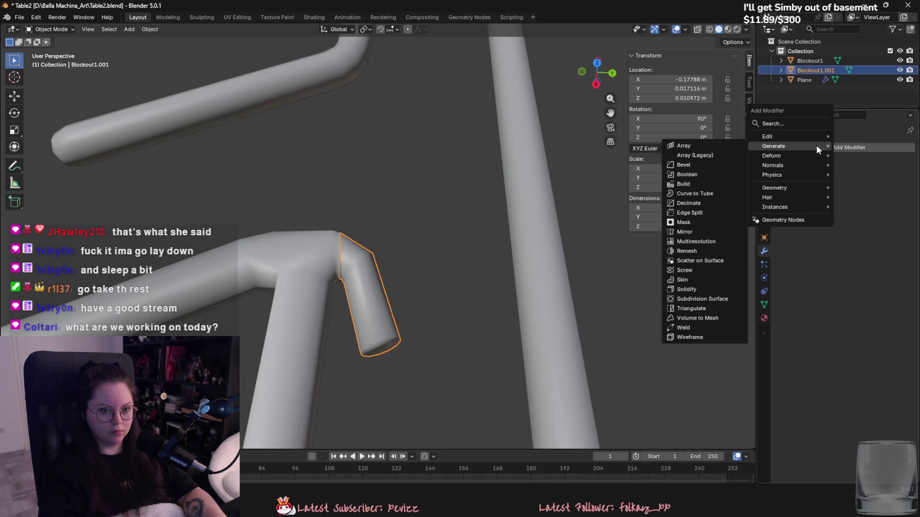
left_click(686, 231)
Add a Plain Axes empty, move it beside the leg and scale it down.
left_click(129, 30)
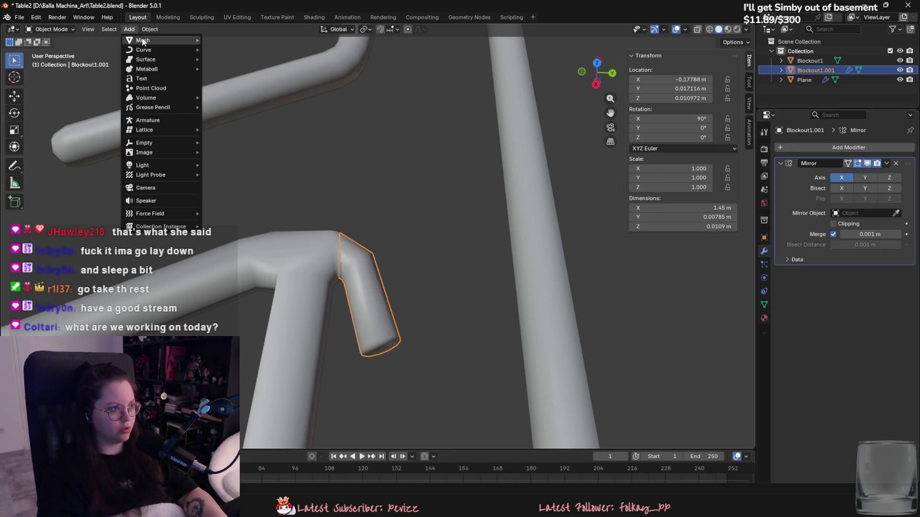
mouse_move(157, 142)
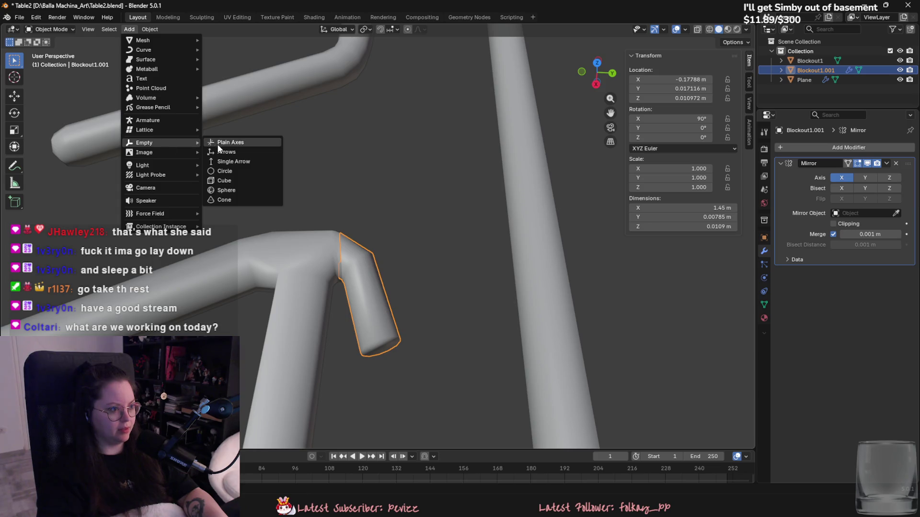
left_click(217, 143)
scroll(332, 205, "down", 6)
key("g")
left_click(455, 409)
key("s")
left_click(378, 250)
scroll(377, 250, "up", 8)
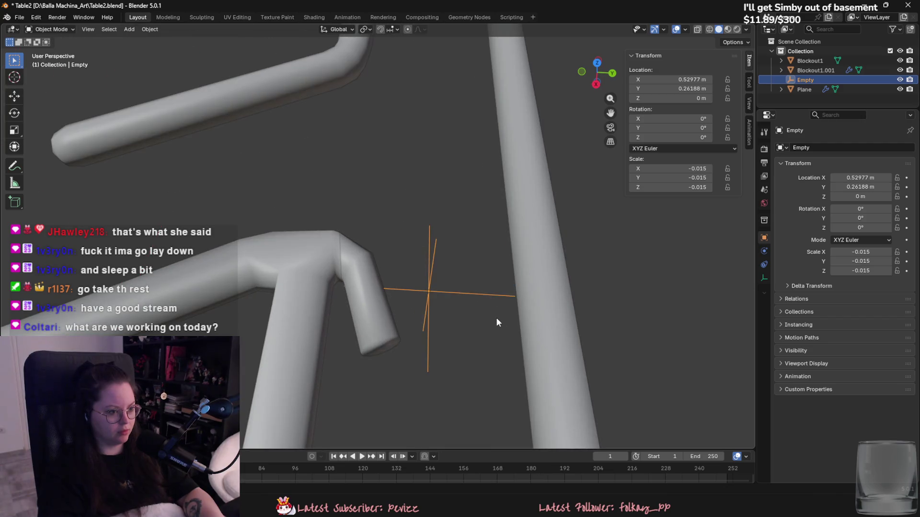
Set the Empty as the Mirror Object and switch the mirror axis from X to Y.
left_click(366, 297)
left_click(424, 266)
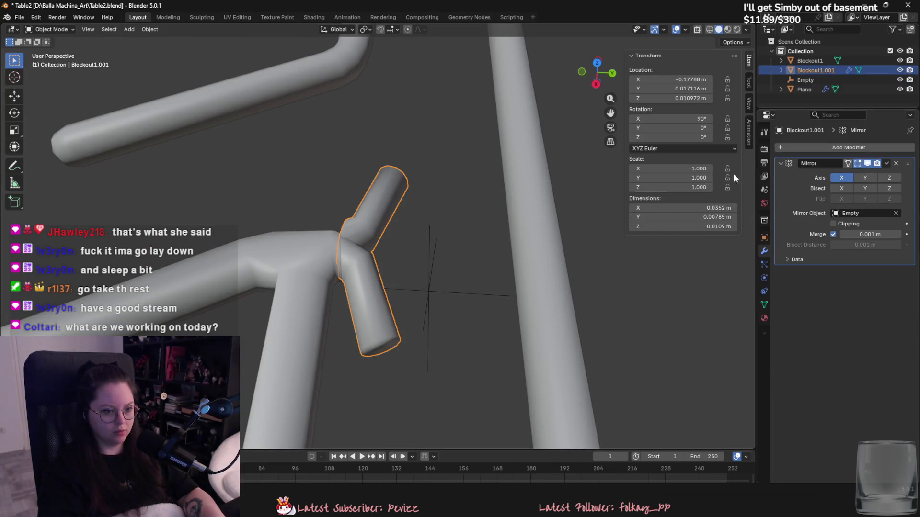
left_click(865, 178)
left_click(849, 179)
left_click(441, 277)
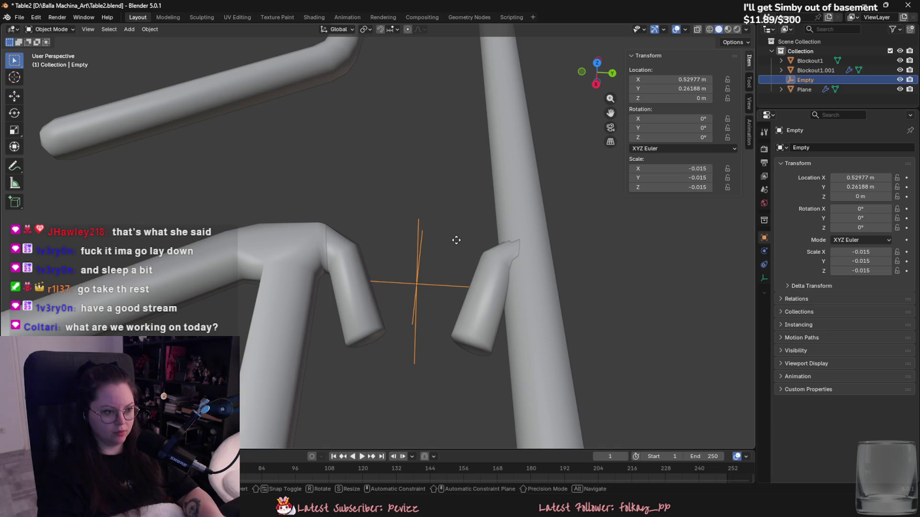
mouse_move(463, 254)
middle_mouse_down()
mouse_move(453, 265)
mouse_move(456, 217)
mouse_move(454, 256)
mouse_move(402, 289)
middle_mouse_up()
left_click(321, 273)
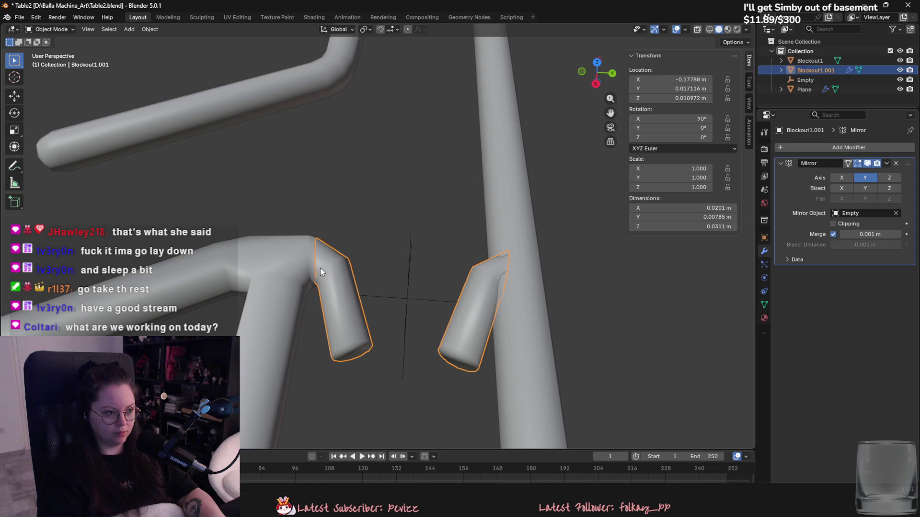
mouse_move(333, 255)
middle_mouse_down()
mouse_move(194, 94)
mouse_move(417, 263)
mouse_move(381, 271)
middle_mouse_up()
key("Tab")
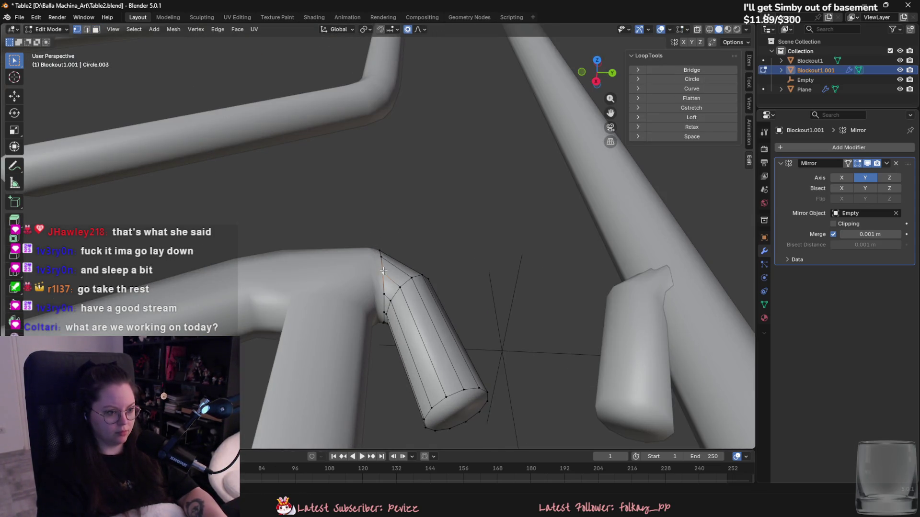
Raise the elbow vertex along Z with soft falloff.
key("g")
key("z")
scroll(435, 249, "up", 4)
scroll(434, 251, "up", 9)
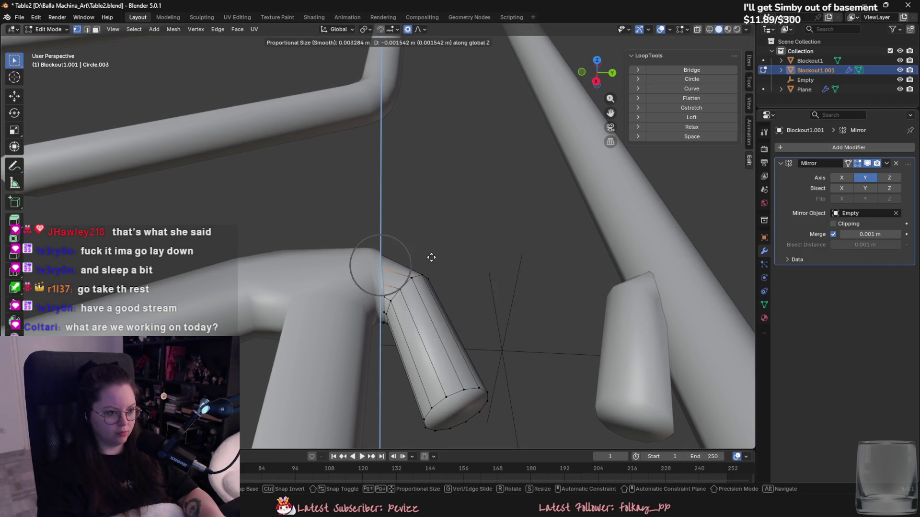
mouse_move(430, 252)
middle_mouse_down()
mouse_move(419, 230)
mouse_move(383, 208)
mouse_move(384, 288)
mouse_move(422, 312)
middle_mouse_up()
left_click(382, 207)
Apply the Mirror modifier and join the leg copy into Blockout1 with Ctrl+J.
key("Tab")
left_click(887, 163)
left_click(842, 174)
left_click(350, 255, "shift")
key("ctrl+j")
key("Tab")
Weld the bent tube corner's vertices with Merge At Last.
middle_click_drag(447, 270, 378, 276)
scroll(378, 276, "up", 3)
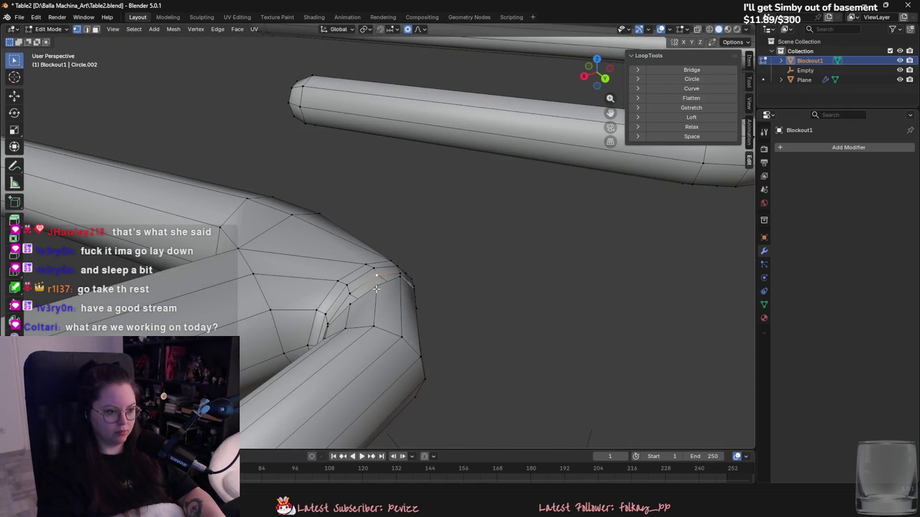
key("m")
left_click(362, 226)
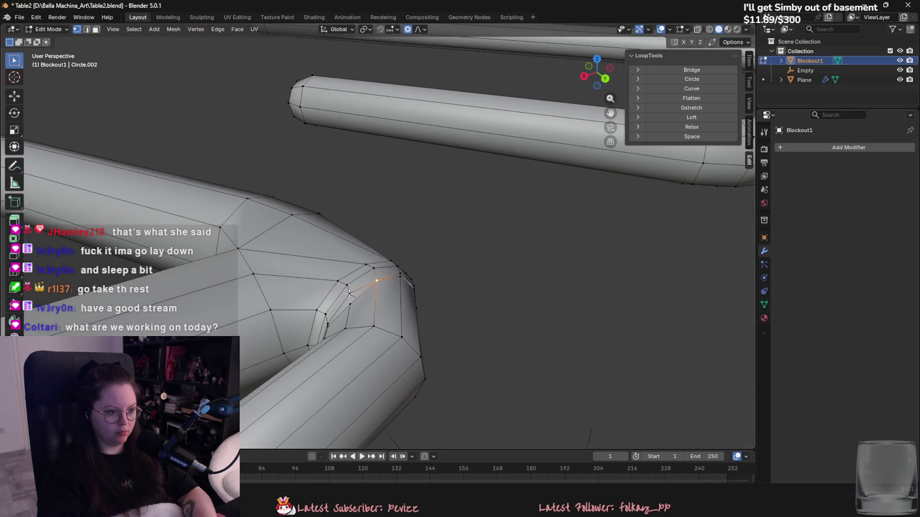
key("m")
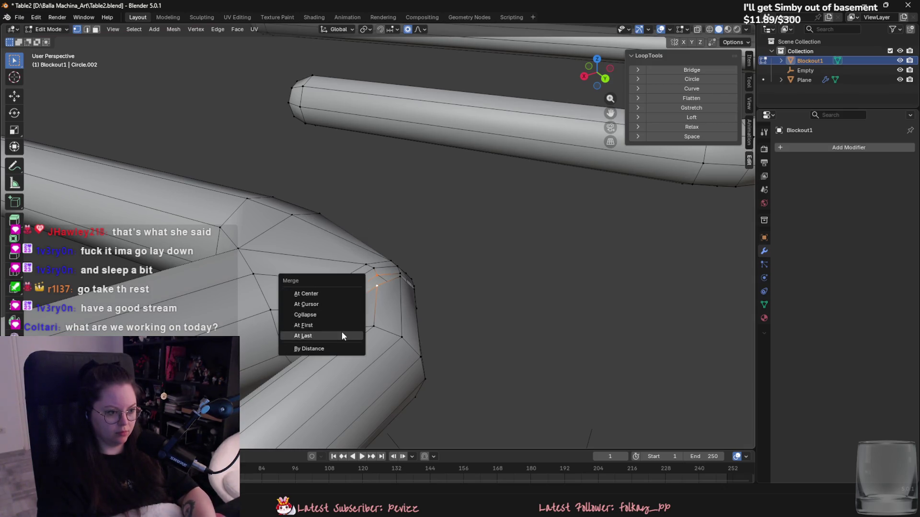
left_click(341, 332)
key("m")
left_click(331, 314)
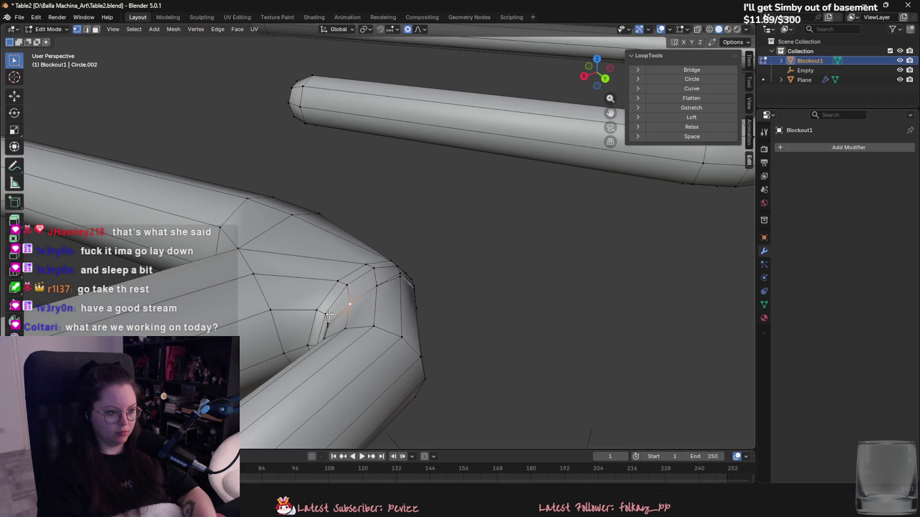
key("m")
left_click(328, 327)
mouse_move(329, 327)
middle_mouse_down()
mouse_move(335, 295)
mouse_move(510, 290)
mouse_move(546, 361)
mouse_move(531, 394)
mouse_move(494, 376)
mouse_move(473, 351)
mouse_move(431, 336)
middle_mouse_up()
Merge the whole mesh By Distance, removing 8 duplicate vertices.
key("a")
key("m")
left_click(499, 386)
key("Tab")
left_click(50, 30)
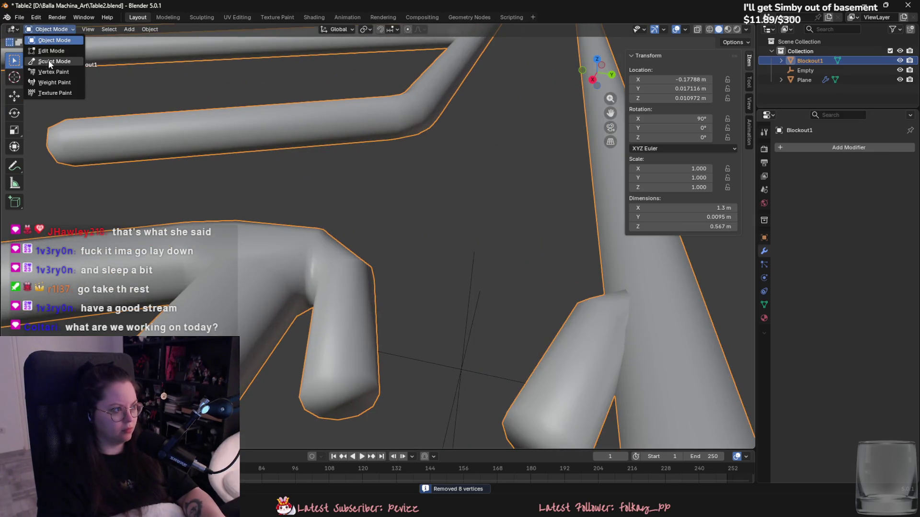
Soften the rail's bent elbow with the Sculpt Mode Smooth brush, then return to Edit Mode.
left_click(48, 53)
middle_click_drag(364, 373, 372, 391)
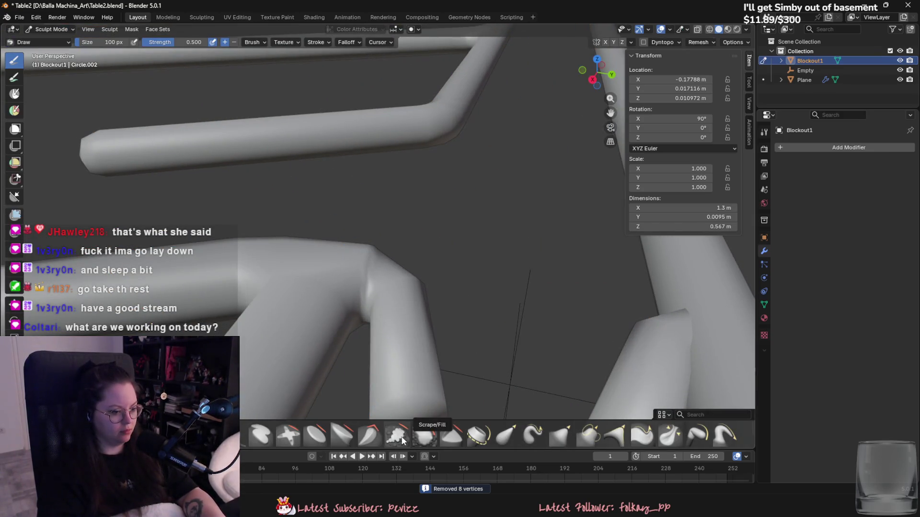
left_click(424, 437)
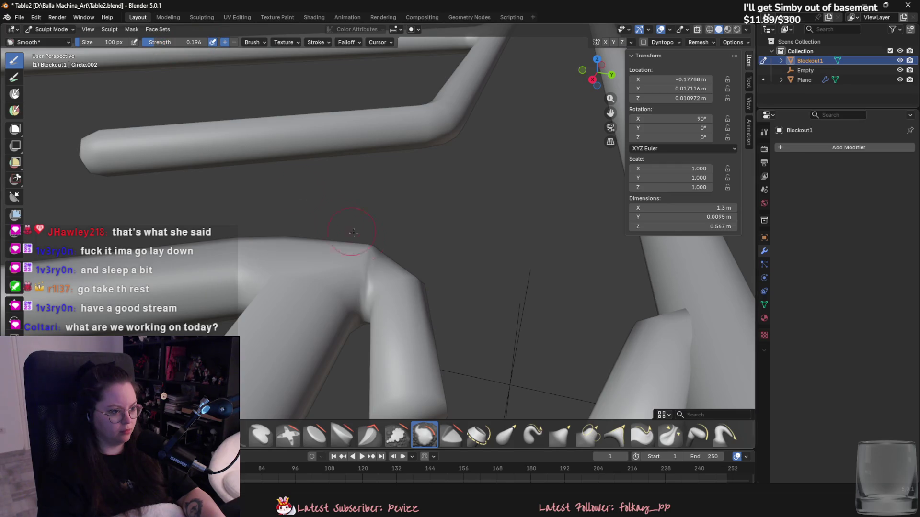
middle_click_drag(374, 247, 365, 270)
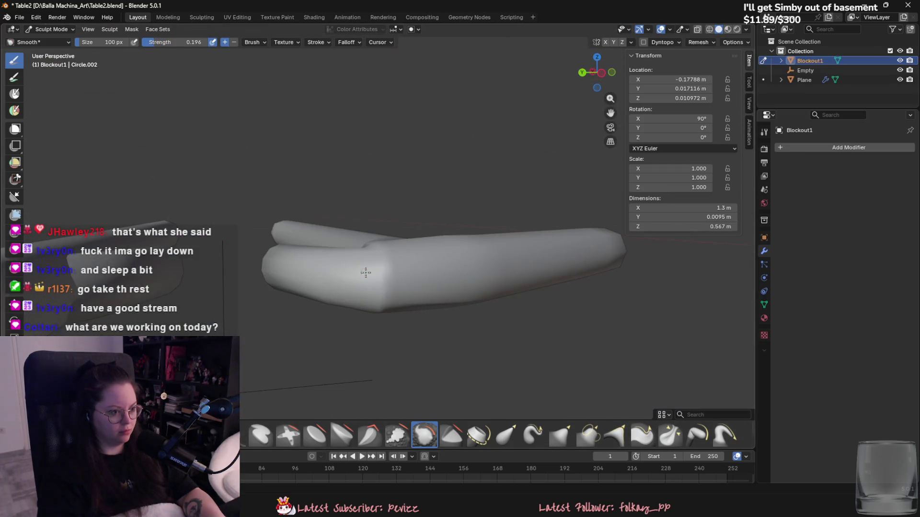
mouse_move(378, 310)
middle_mouse_down()
mouse_move(341, 248)
mouse_move(414, 270)
middle_mouse_up()
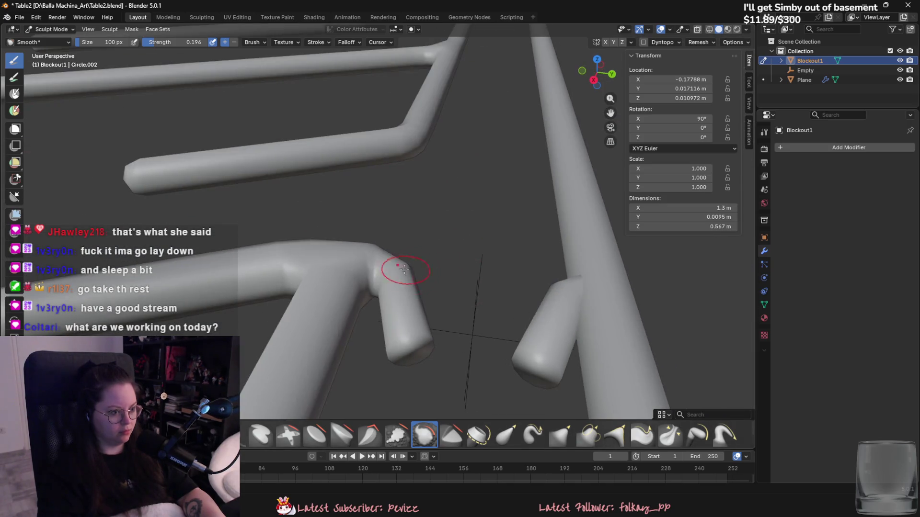
scroll(410, 251, "down", 2)
left_click(50, 30)
left_click(48, 50)
Delete the end faces of the short stub tubes.
key("a")
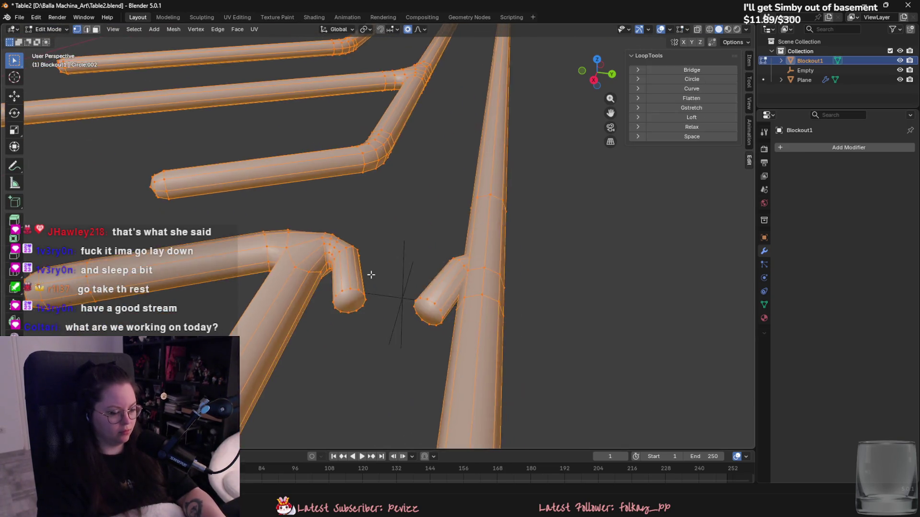
scroll(371, 275, "up", 3)
key("3")
left_click(334, 334)
right_click(459, 343)
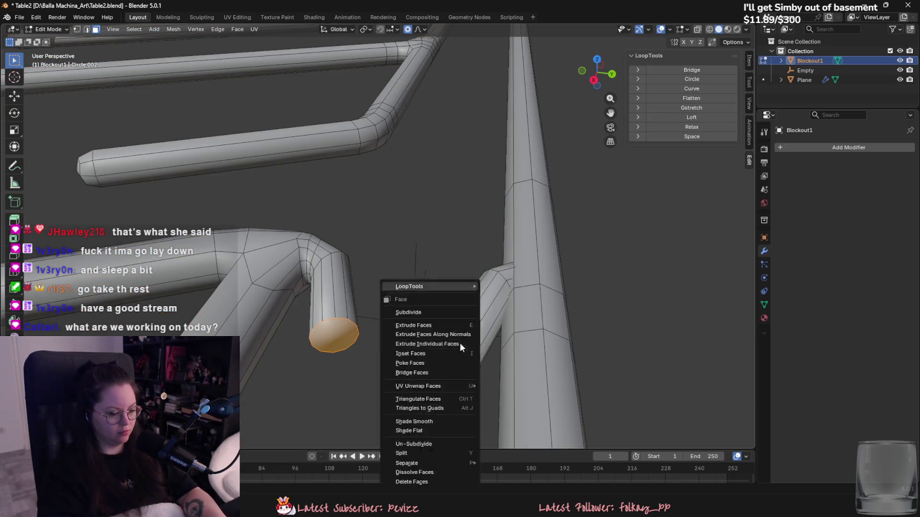
left_click(447, 481)
Fan-cap both open stub rims by extruding and scaling to 0, then round the caps proportionally.
left_click(340, 318, "alt")
key("e")
key("s")
key("0")
key("Return")
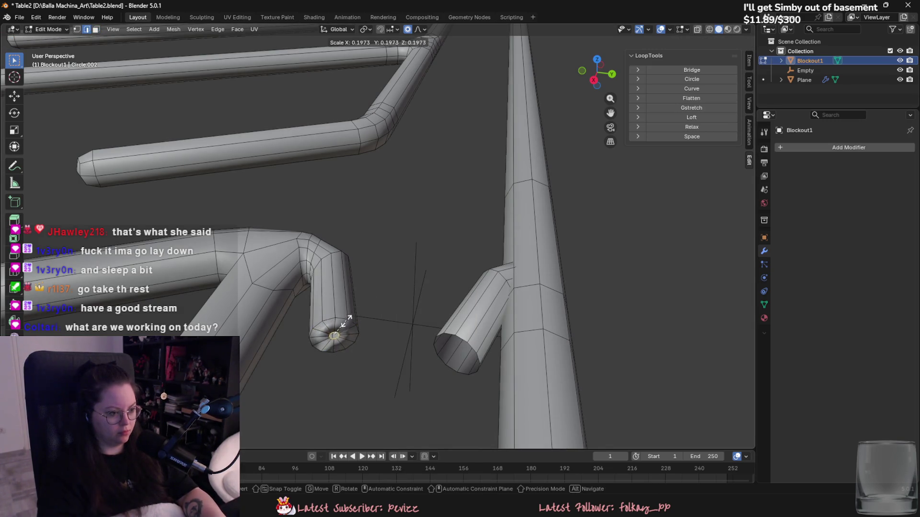
left_click(462, 339, "alt")
key("e")
key("s")
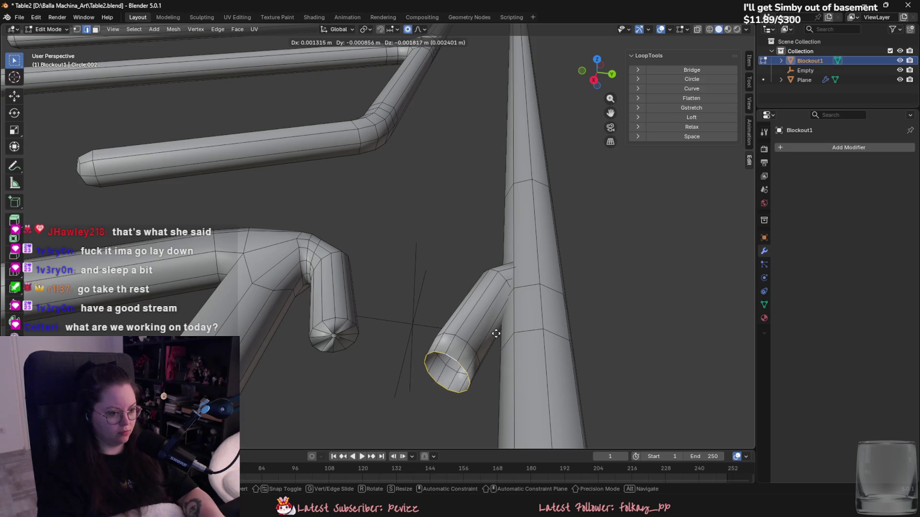
key("0")
key("Return")
middle_click_drag(461, 347, 483, 318)
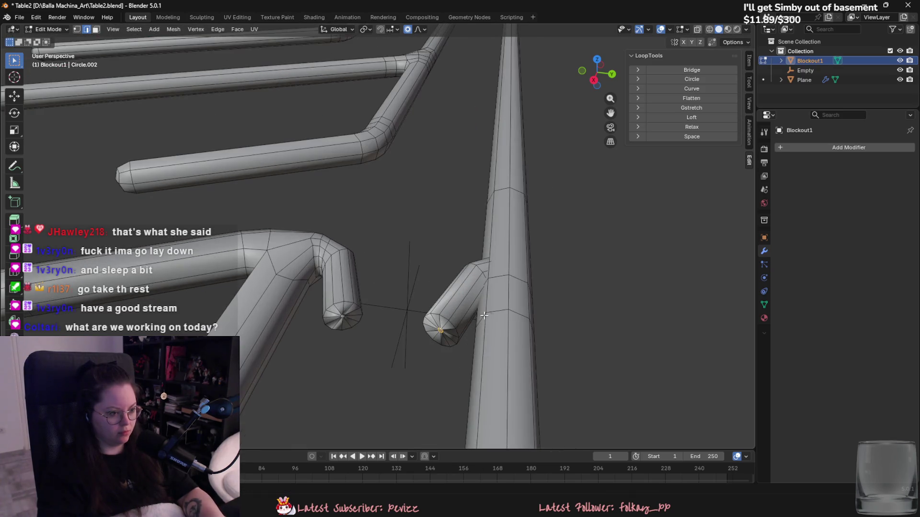
key("s")
left_click(473, 322)
Apply Shade Smooth to the rail object, undoing an earlier Smooth by Angle attempt.
key("Tab")
middle_click_drag(480, 289, 363, 280)
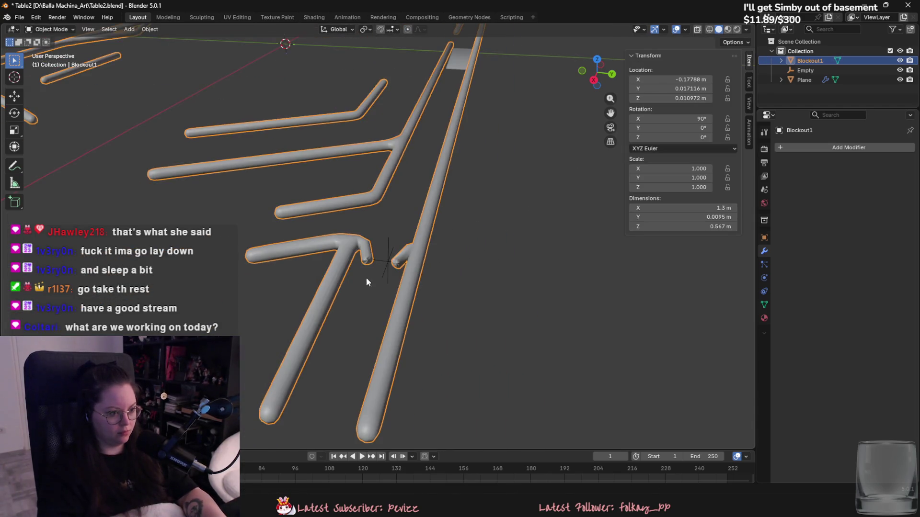
scroll(363, 280, "up", 3)
right_click(369, 254)
left_click(359, 232)
right_click(361, 246)
left_click(360, 236)
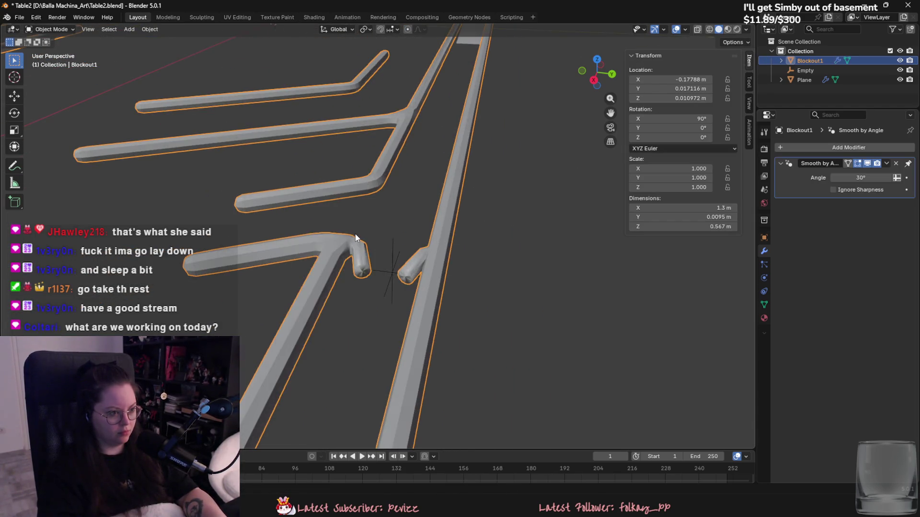
key("ctrl+z")
right_click(353, 257)
left_click(349, 246)
scroll(369, 278, "up", 2)
scroll(371, 282, "down", 3)
Merge overlapping vertices across the whole rail mesh By Distance.
key("Tab")
key("a")
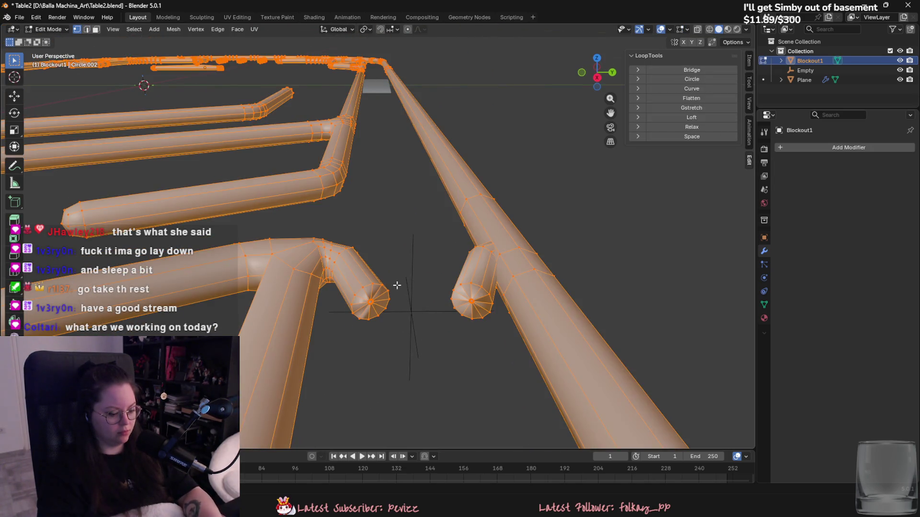
key("n")
key("n")
key("m")
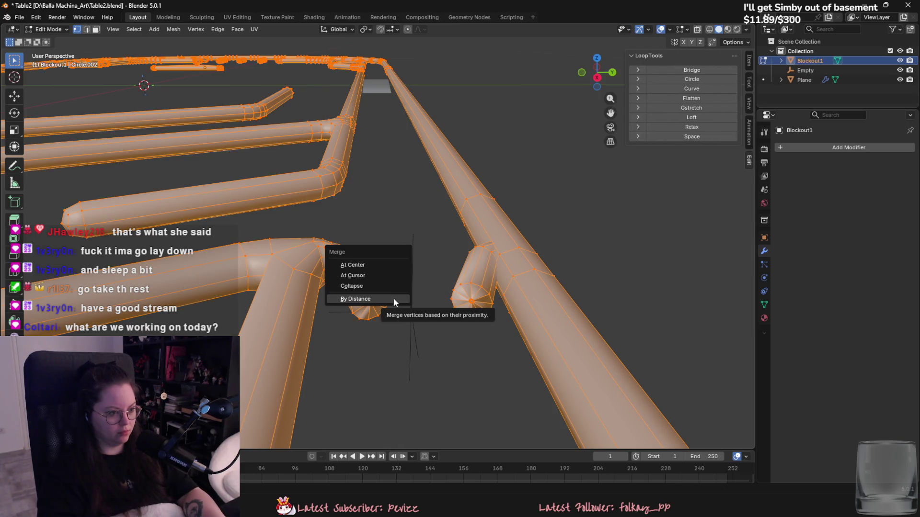
left_click(379, 269)
key("Tab")
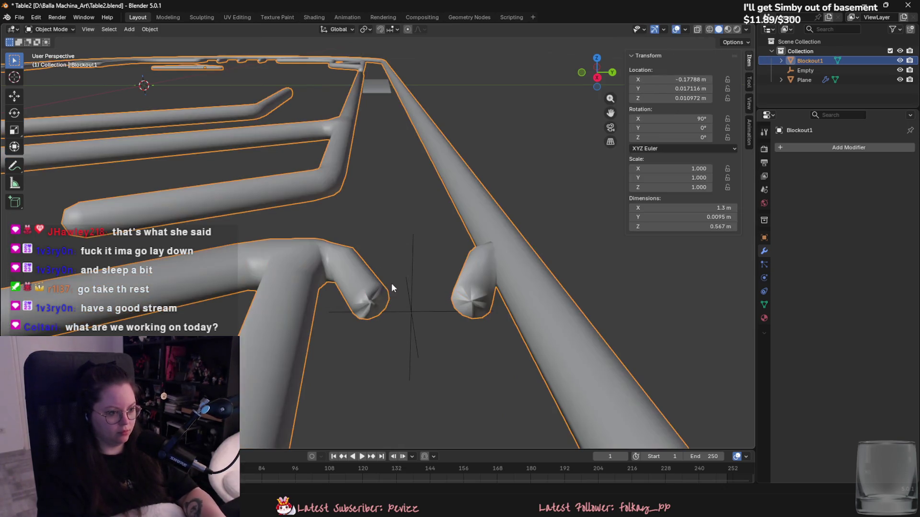
Try merge options on the cap centre vertices of each stub.
key("Tab")
scroll(380, 290, "up", 1)
left_click(361, 314, "alt")
key("3")
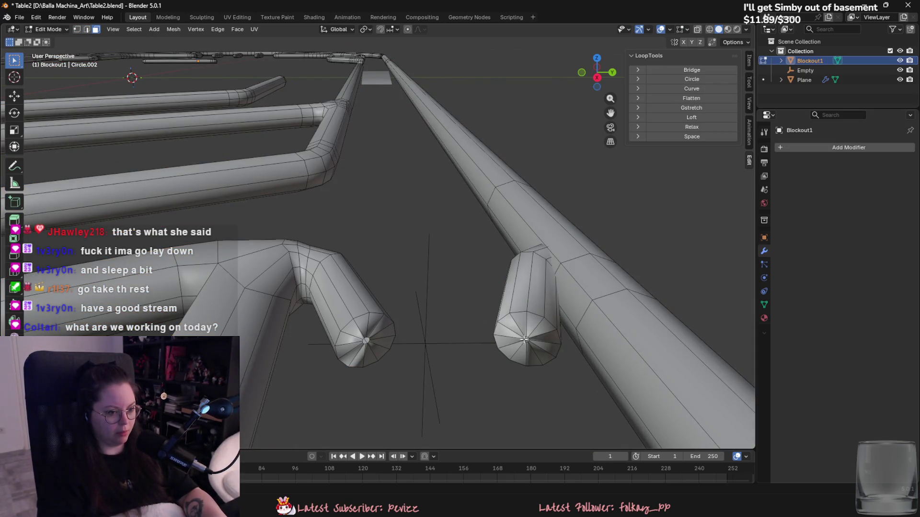
right_click(527, 340)
key("1")
key("m")
left_click(526, 339)
key("m")
left_click(529, 350)
Bevel the rim loops of both stub caps slightly with Ctrl+B.
key("a")
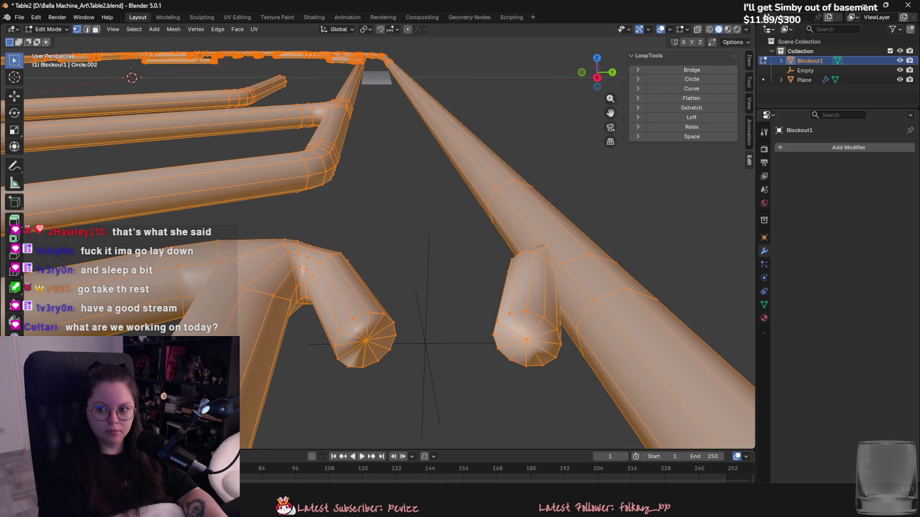
key("2")
key("alt+a")
left_click(389, 352, "alt")
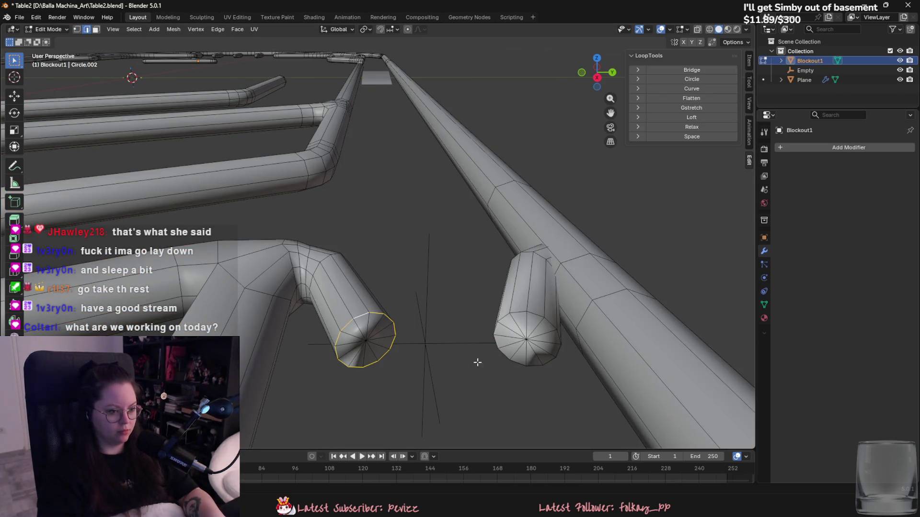
left_click(536, 312, "alt+shift")
key("ctrl+b")
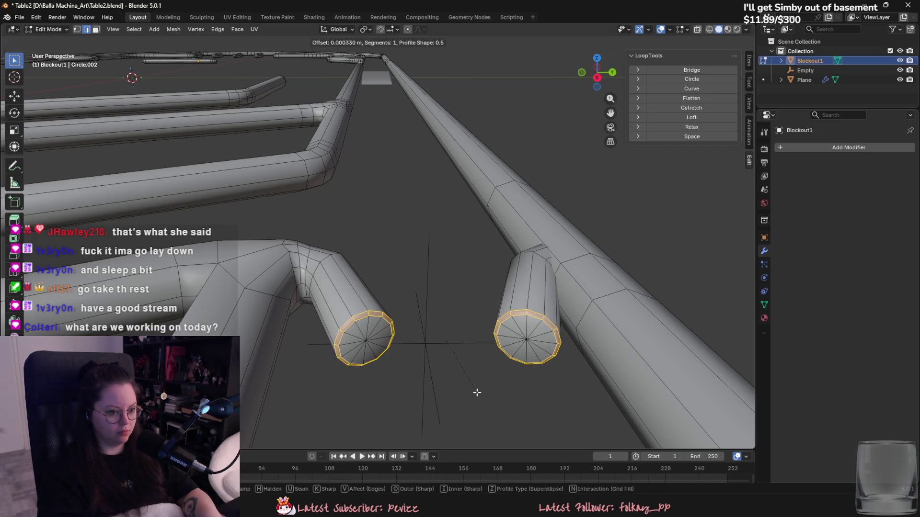
left_click(477, 396)
key("Tab")
mouse_move(478, 377)
middle_mouse_down()
mouse_move(446, 407)
mouse_move(349, 400)
mouse_move(353, 427)
mouse_move(502, 345)
middle_mouse_up()
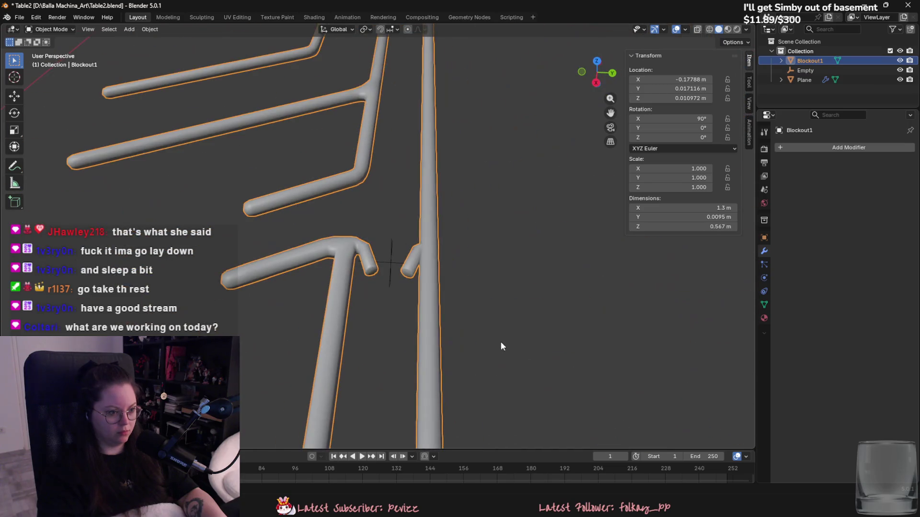
Save the file as Table2.blend.
scroll(501, 345, "up", 3)
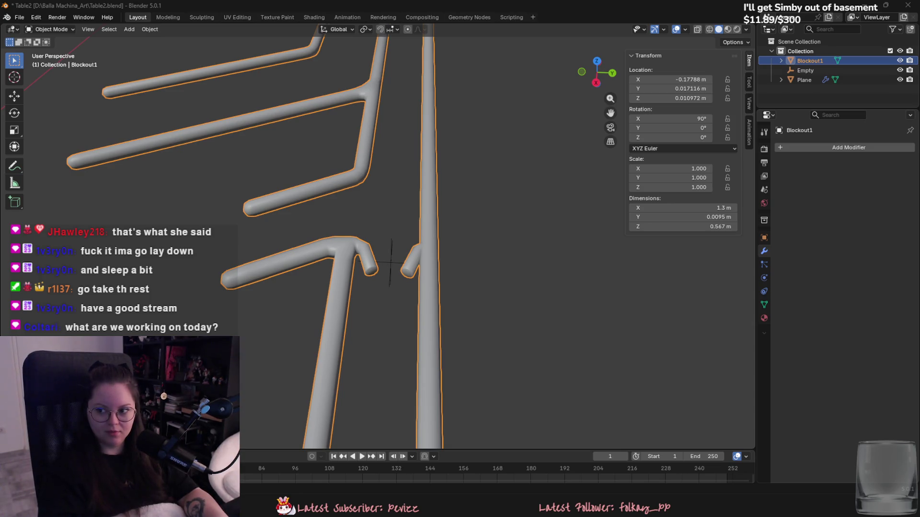
mouse_move(418, 283)
middle_mouse_down()
mouse_move(387, 266)
mouse_move(415, 258)
mouse_move(441, 332)
middle_mouse_up()
key("ctrl+s")
Delete the mirror-centre Empty and select the rail object Blockout1.
scroll(411, 305, "up", 1)
left_click(397, 262)
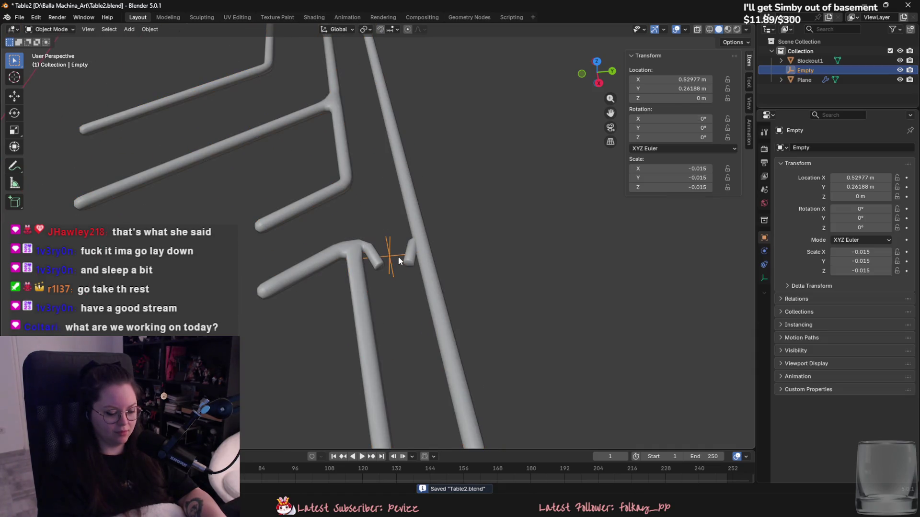
key("Delete")
mouse_move(398, 257)
middle_mouse_down()
mouse_move(442, 278)
mouse_move(431, 312)
mouse_move(411, 331)
mouse_move(364, 327)
mouse_move(347, 312)
middle_mouse_up()
left_click(355, 305)
key("Tab")
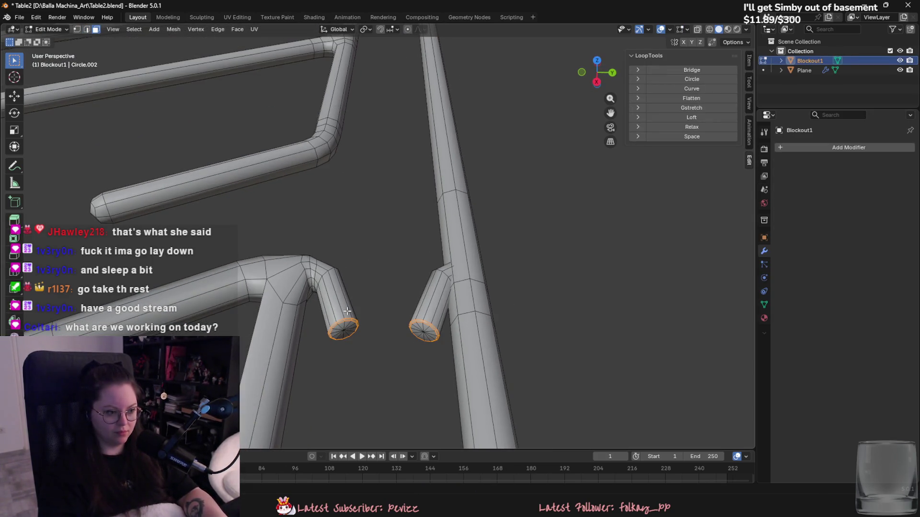
key("Tab")
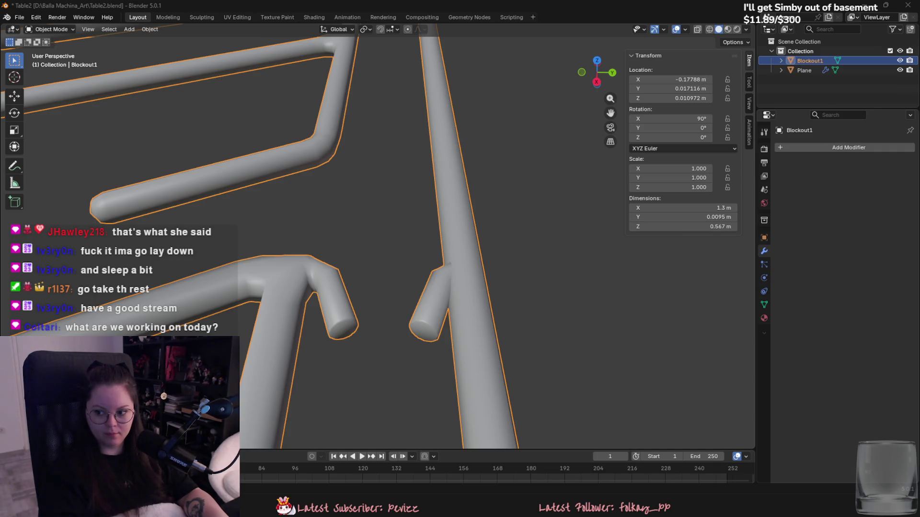
scroll(381, 211, "down", 5)
mouse_move(381, 210)
middle_mouse_down()
mouse_move(429, 248)
mouse_move(437, 316)
mouse_move(455, 283)
mouse_move(427, 247)
mouse_move(429, 300)
mouse_move(529, 221)
mouse_move(460, 216)
middle_mouse_up()
scroll(412, 304, "up", 5)
Save, then select the lowest slot piece in Edit Mode and move it along Z.
middle_click_drag(412, 304, 408, 287)
key("ctrl+s")
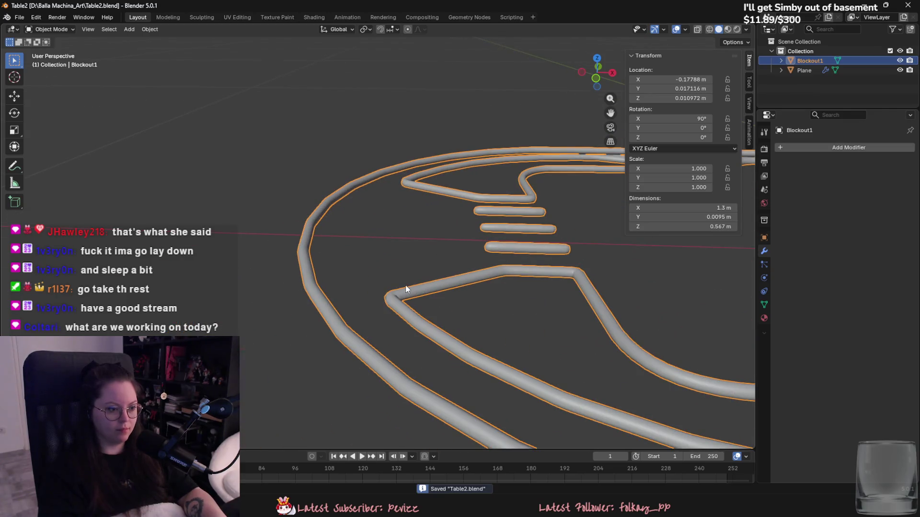
key("Tab")
mouse_move(439, 281)
middle_mouse_down()
mouse_move(515, 246)
mouse_move(601, 296)
middle_mouse_up()
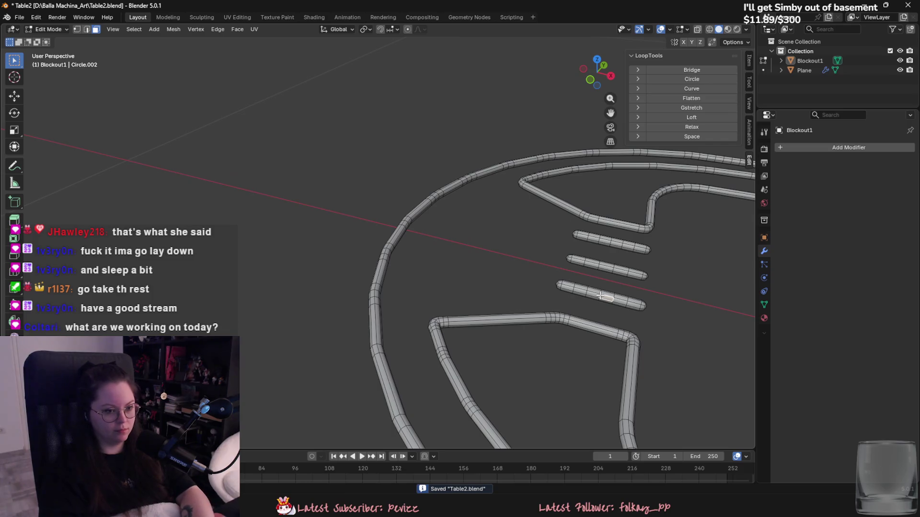
key("l")
key("g")
key("shift+z")
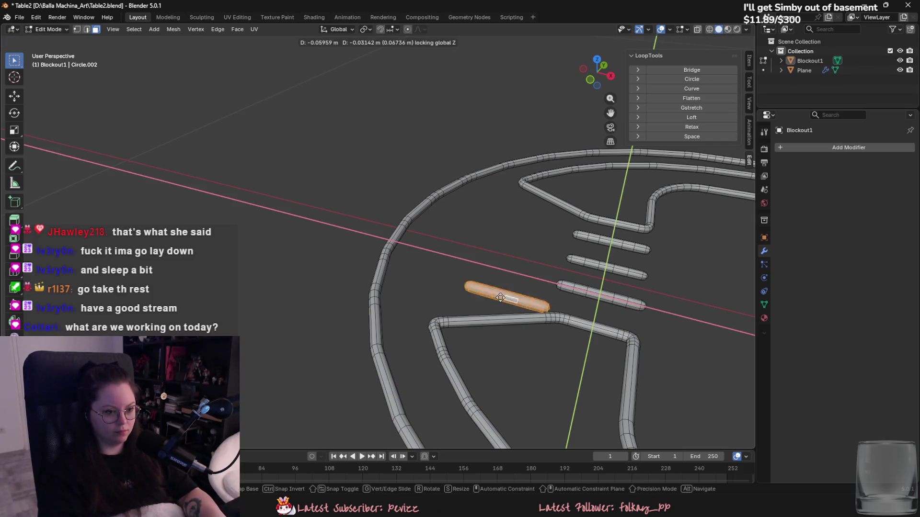
key("z")
left_click(505, 307)
Fine-tune the slot piece's position with further Y and vertical moves.
mouse_move(505, 305)
middle_mouse_down()
mouse_move(520, 259)
mouse_move(505, 277)
mouse_move(476, 244)
mouse_move(493, 260)
mouse_move(495, 246)
mouse_move(480, 263)
mouse_move(526, 273)
mouse_move(549, 300)
middle_mouse_up()
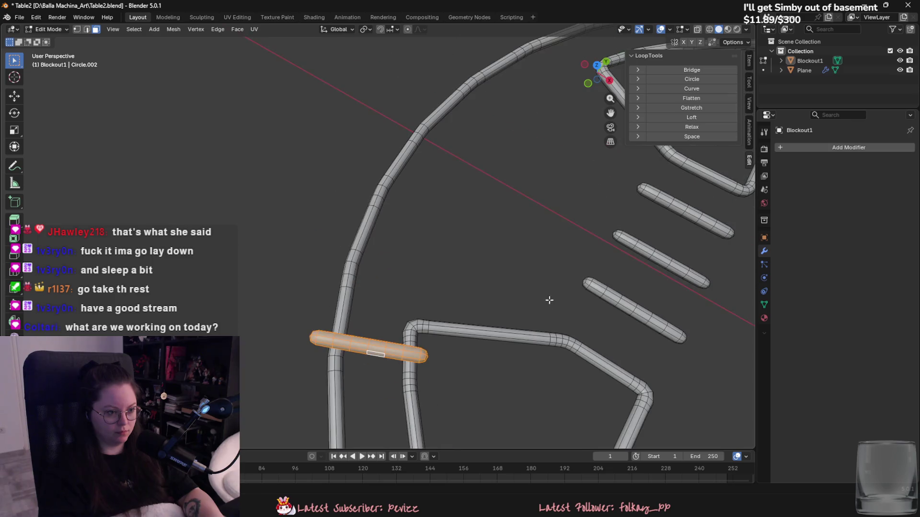
key("g")
key("z")
key("y")
left_click(533, 319)
key("g")
left_click(498, 323)
mouse_move(499, 323)
middle_mouse_down()
mouse_move(507, 304)
mouse_move(499, 339)
middle_mouse_up()
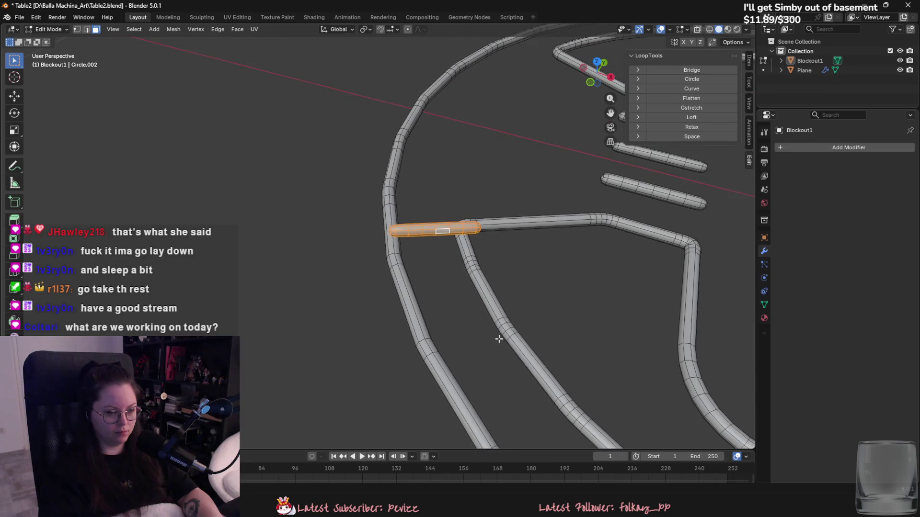
key("g")
right_click(528, 285)
mouse_move(529, 286)
middle_mouse_down()
mouse_move(517, 240)
mouse_move(491, 290)
mouse_move(513, 271)
middle_mouse_up()
key("g")
key("z")
left_click(513, 259)
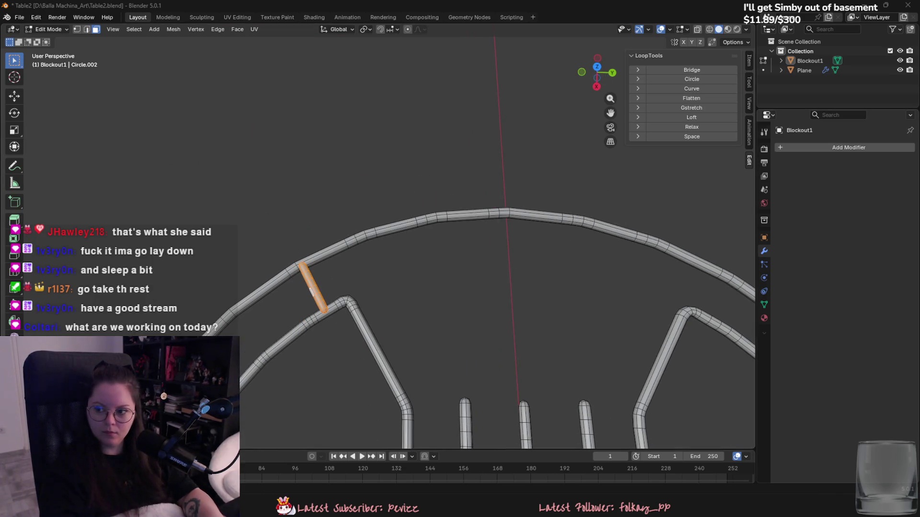
Slide the piece horizontally so it bridges the outer arc and inner rail.
scroll(540, 259, "up", 4)
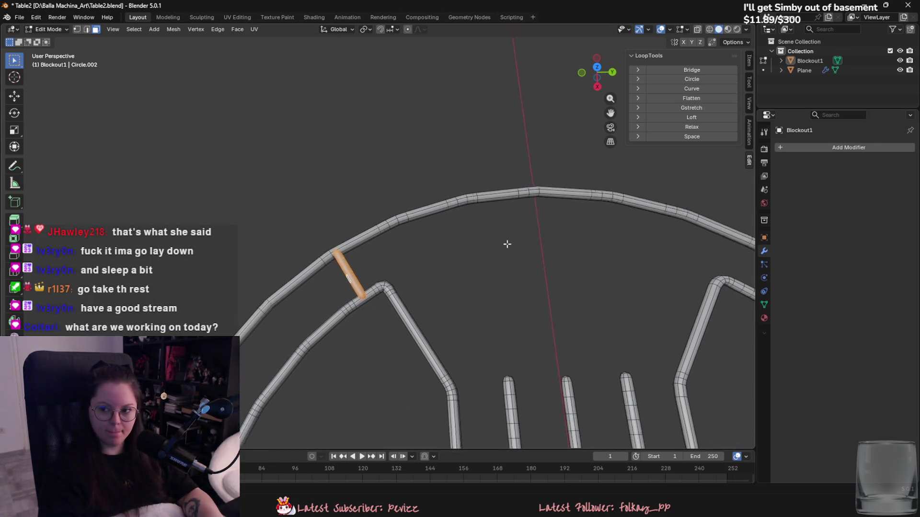
middle_click_drag(496, 244, 483, 244)
key("g")
key("shift+z")
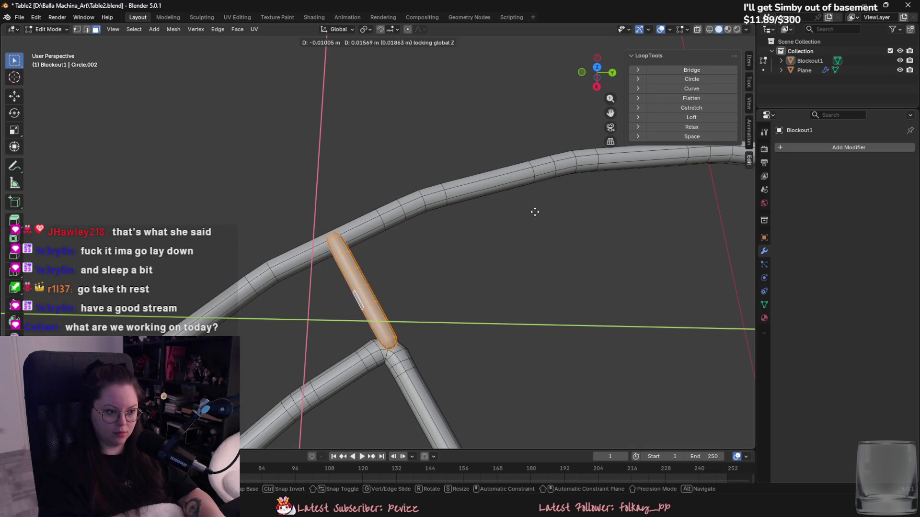
left_click(534, 212)
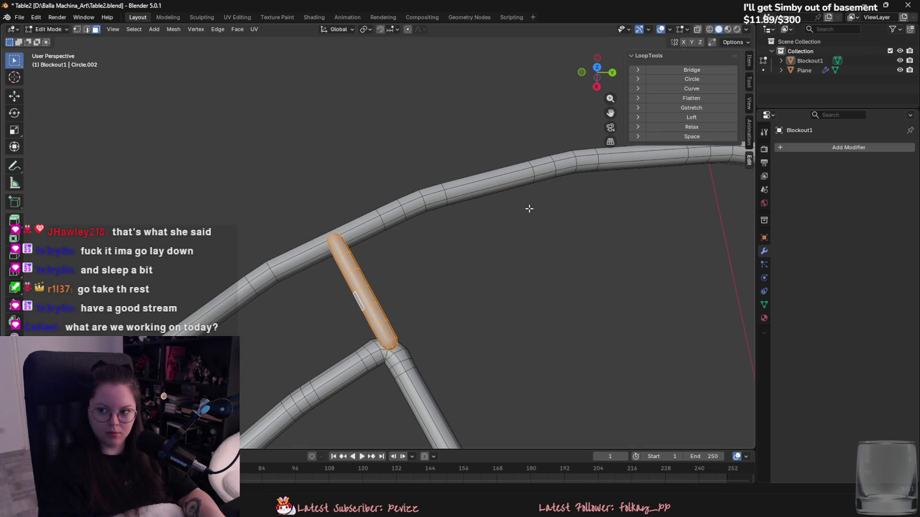
scroll(526, 207, "down", 6)
mouse_move(532, 201)
middle_mouse_down()
mouse_move(564, 168)
mouse_move(487, 280)
mouse_move(460, 228)
mouse_move(476, 193)
mouse_move(643, 201)
mouse_move(479, 173)
mouse_move(486, 253)
mouse_move(469, 259)
middle_mouse_up()
scroll(409, 171, "up", 8)
mouse_move(452, 214)
middle_mouse_down()
mouse_move(422, 230)
mouse_move(426, 259)
mouse_move(487, 285)
mouse_move(500, 277)
mouse_move(413, 303)
mouse_move(647, 230)
mouse_move(815, 196)
middle_mouse_up()
key("g")
key("z")
right_click(421, 229)
Separate the selected slot piece into its own object after trying a Mirror modifier.
left_click(816, 147)
mouse_move(816, 146)
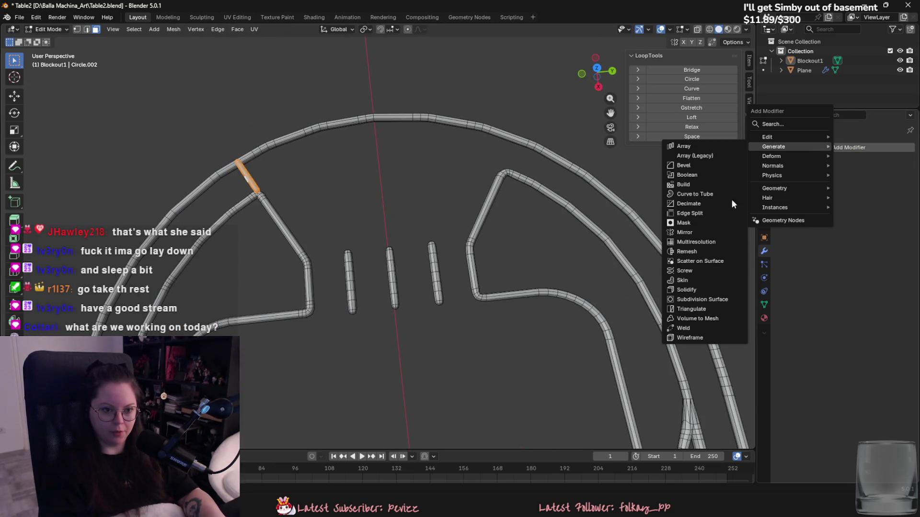
left_click(735, 197)
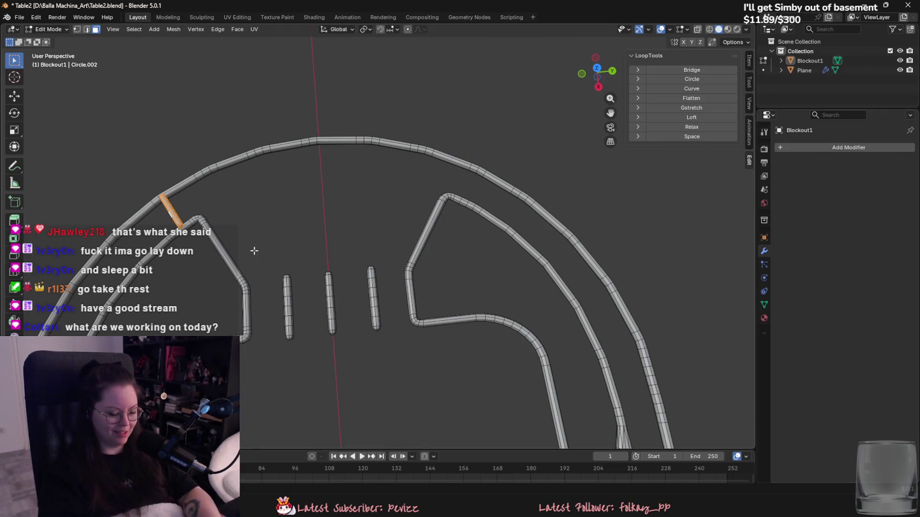
key("p")
left_click(254, 252)
key("Tab")
Give Blockout1.001 a Mirror modifier targeting Blockout1, mirroring along Z.
left_click(846, 148)
left_click(741, 233)
left_click(895, 213)
left_click(434, 221)
left_click(842, 178)
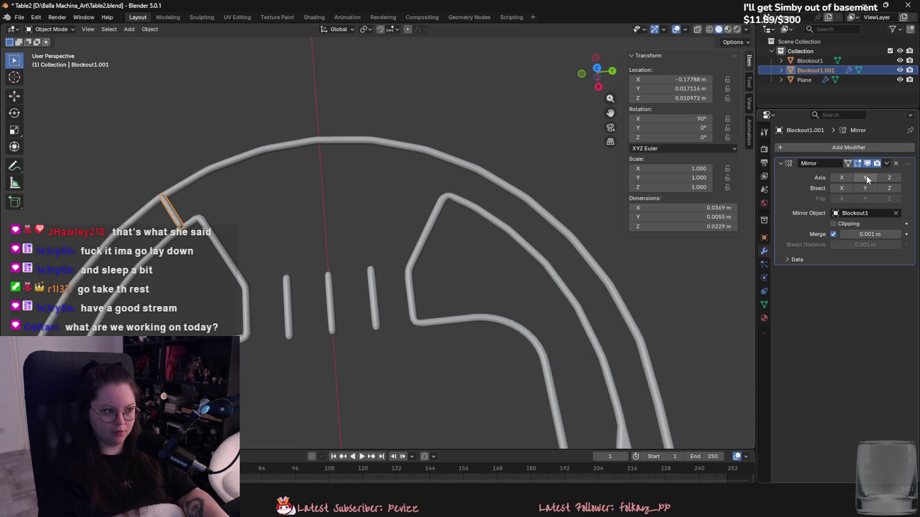
left_click(843, 177)
scroll(608, 313, "down", 3)
scroll(610, 266, "up", 2)
left_click(889, 178)
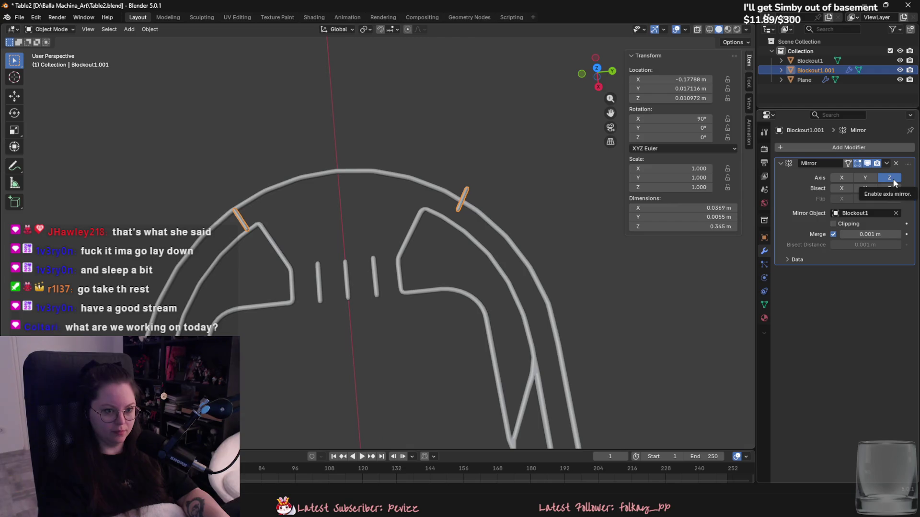
mouse_move(503, 237)
middle_mouse_down()
mouse_move(501, 186)
mouse_move(499, 205)
middle_mouse_up()
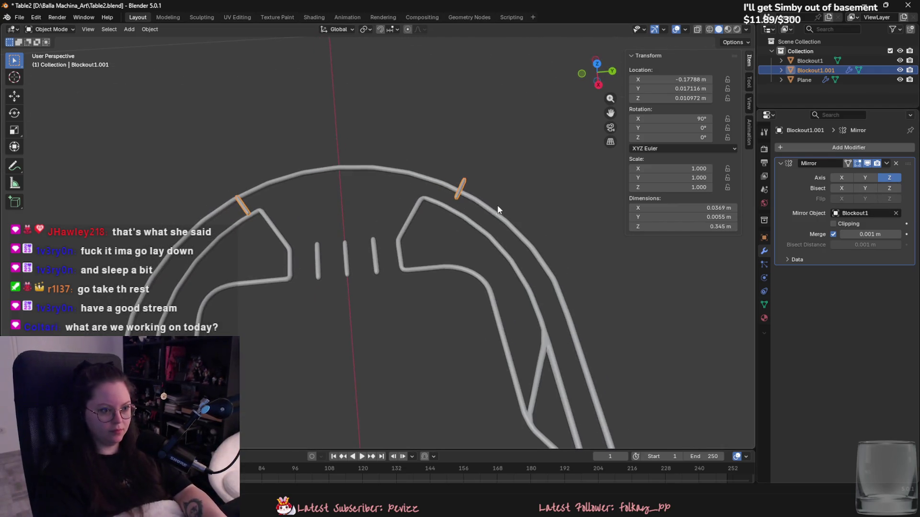
Reset the connector's origin with Set Origin.
right_click(465, 200)
mouse_move(475, 249)
left_click(507, 254)
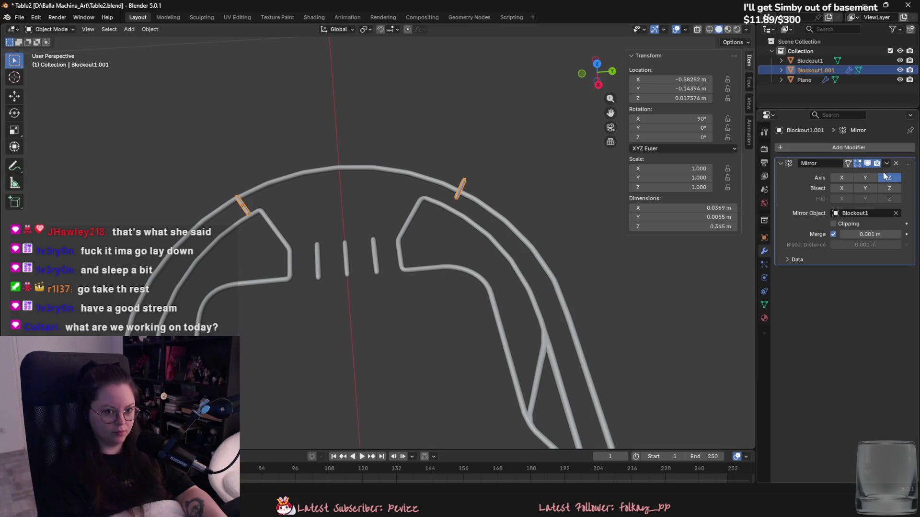
Test the X, Y and Z mirror axes, then remove the Mirror modifier.
left_click(841, 178)
left_click(865, 180)
left_click(866, 180)
left_click(880, 179)
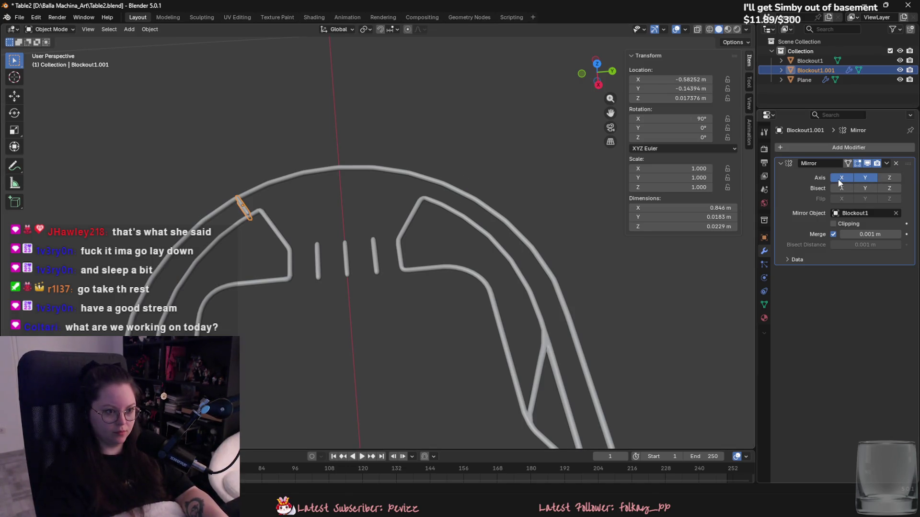
left_click(867, 179)
left_click(870, 180)
left_click(869, 180)
left_click(846, 179)
left_click(844, 180)
left_click(891, 178)
left_click(890, 178)
left_click(896, 163)
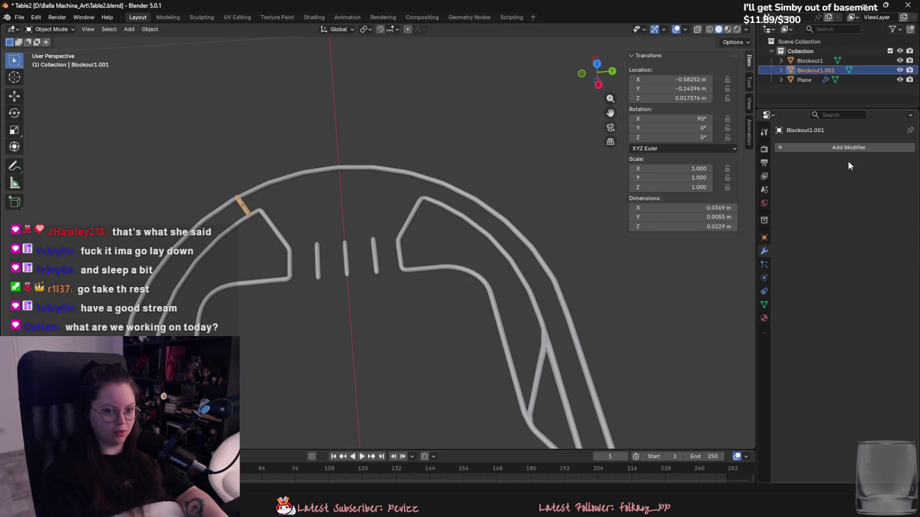
Reposition the connector rod, keeping the move in the horizontal plane.
scroll(459, 201, "up", 3)
scroll(323, 242, "down", 2)
scroll(281, 228, "up", 5)
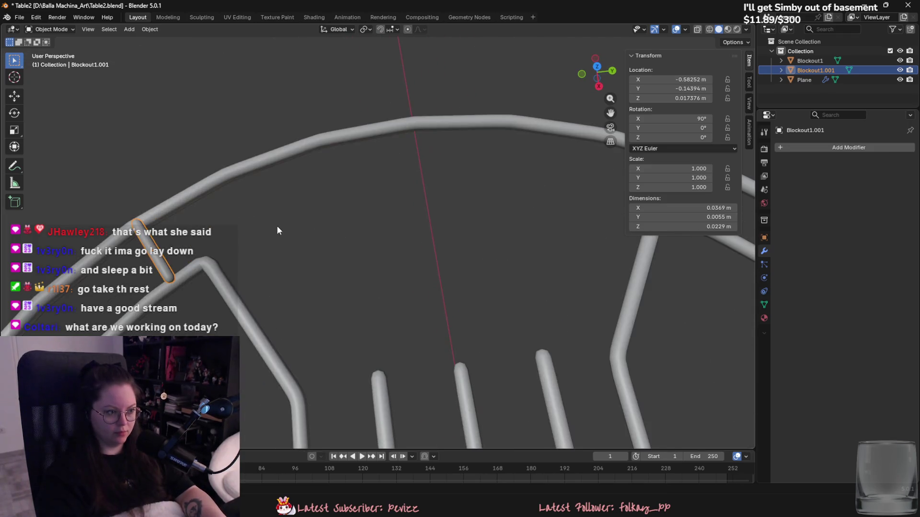
key("g")
key("shift+z")
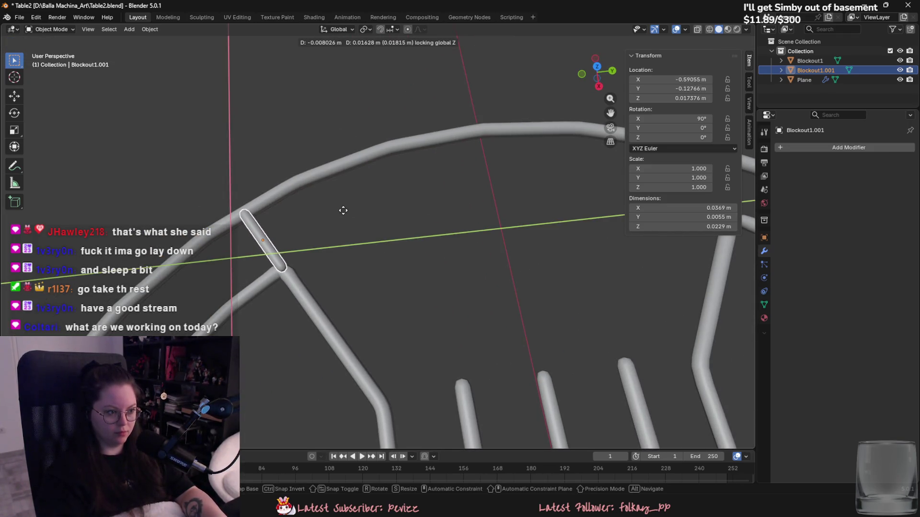
left_click(343, 210)
scroll(326, 244, "down", 5)
Duplicate the connector rod, rotate it about Z, and move it along Y onto the right arc.
key("shift+d")
key("r")
key("z")
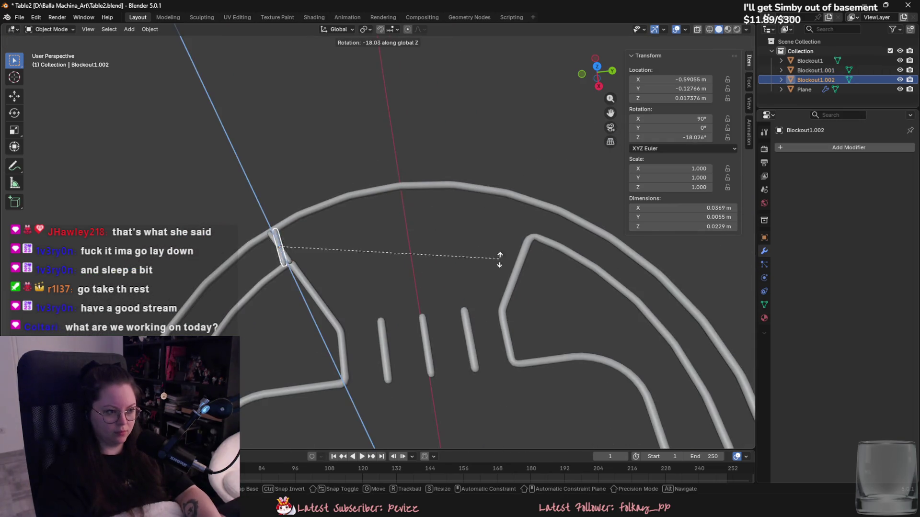
left_click(417, 330)
key("g")
key("y")
left_click(704, 269)
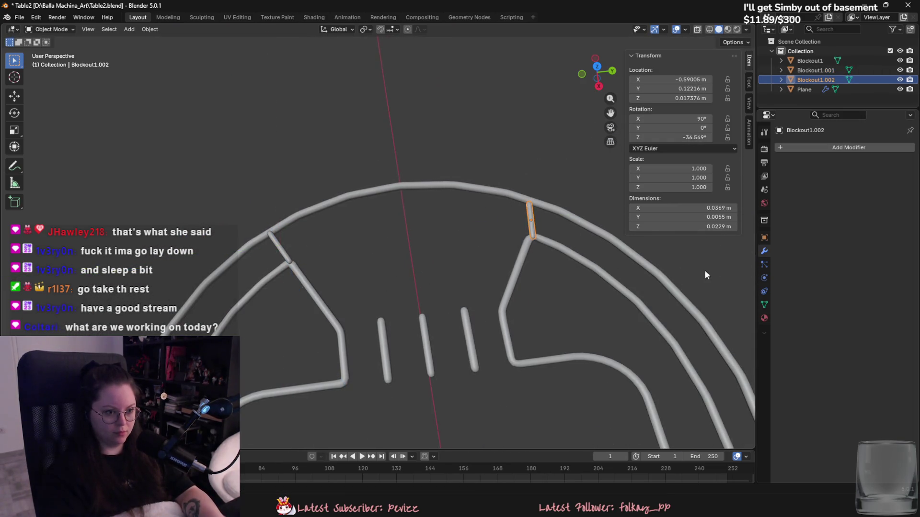
Fine-tune the copy's Z rotation and Y position so it bridges the arc and inner rail.
scroll(540, 268, "up", 3)
key("r")
key("z")
left_click(570, 301)
key("g")
key("y")
left_click(590, 299)
key("r")
key("z")
left_click(612, 289)
Join the left and right connector rods into one object, Blockout1.002.
mouse_move(554, 286)
middle_mouse_down()
mouse_move(398, 251)
mouse_move(479, 254)
middle_mouse_up()
left_click(218, 248, "shift")
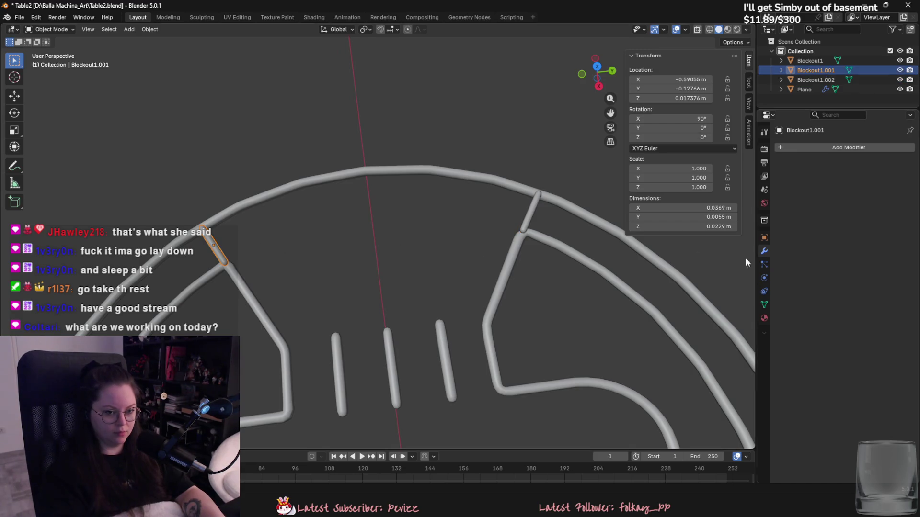
left_click(532, 225, "shift")
key("ctrl+j")
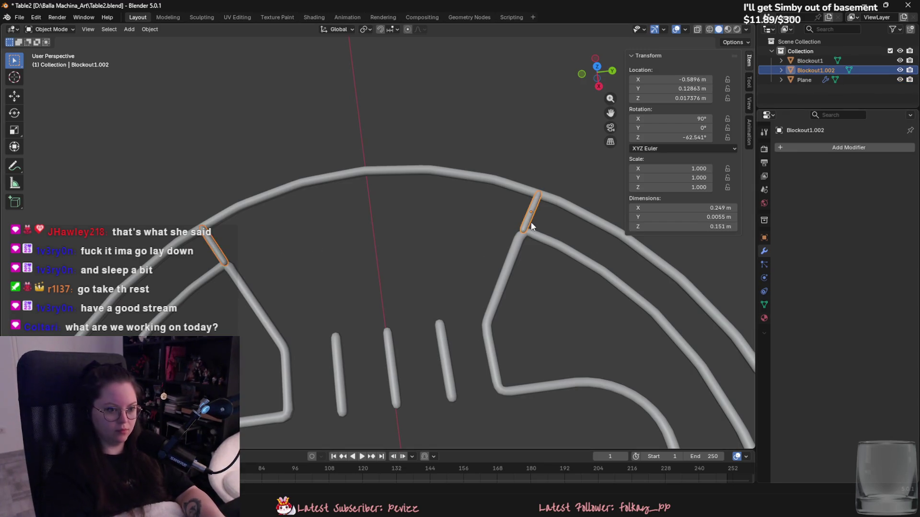
left_click(764, 318)
Give the connector rods a new blue material and show material colours in the viewport.
left_click(798, 188)
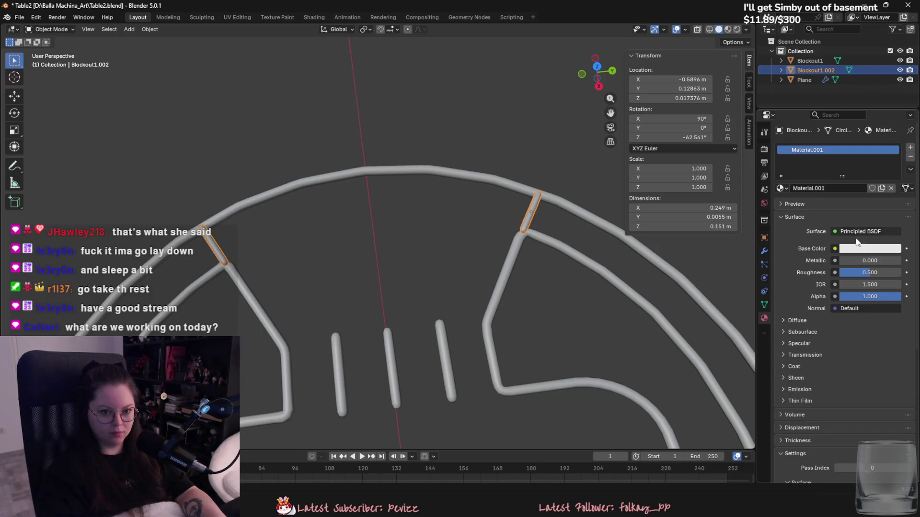
left_click(870, 249)
left_click(883, 106)
left_click_drag(883, 106, 883, 104)
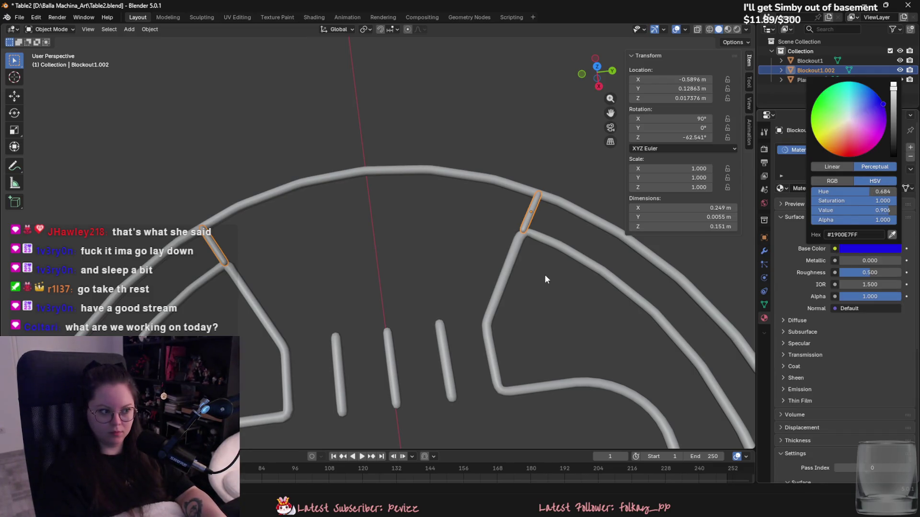
left_click(592, 291)
left_click(728, 30)
scroll(490, 280, "down", 2)
mouse_move(490, 280)
middle_mouse_down()
mouse_move(502, 212)
mouse_move(498, 237)
mouse_move(453, 255)
middle_mouse_up()
Give the small Plane piece a new material with a red base colour.
left_click(452, 255)
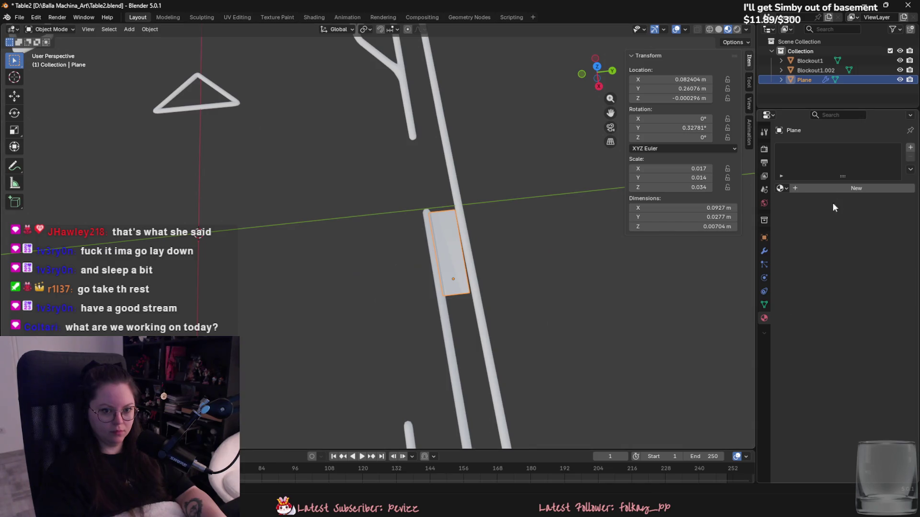
left_click(827, 189)
left_click(857, 249)
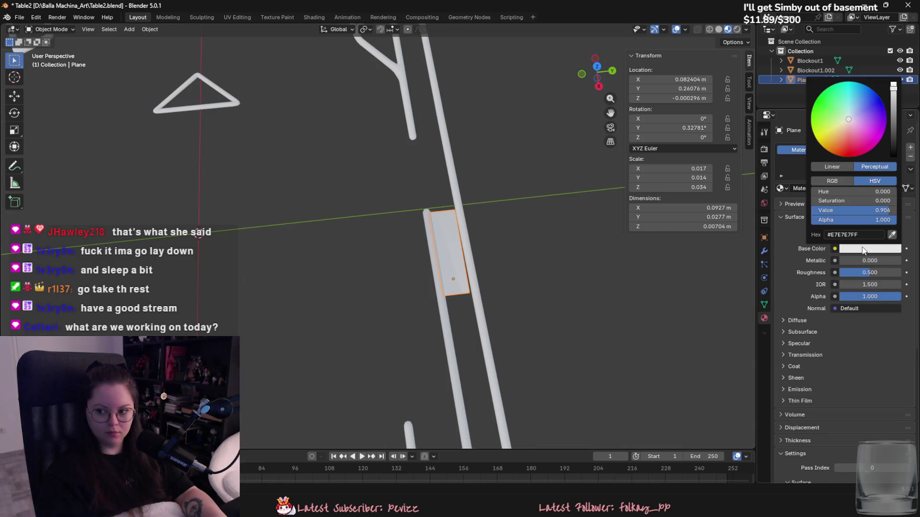
left_click(875, 145)
scroll(382, 283, "down", 5)
mouse_move(381, 283)
middle_mouse_down()
mouse_move(326, 229)
mouse_move(437, 288)
middle_mouse_up()
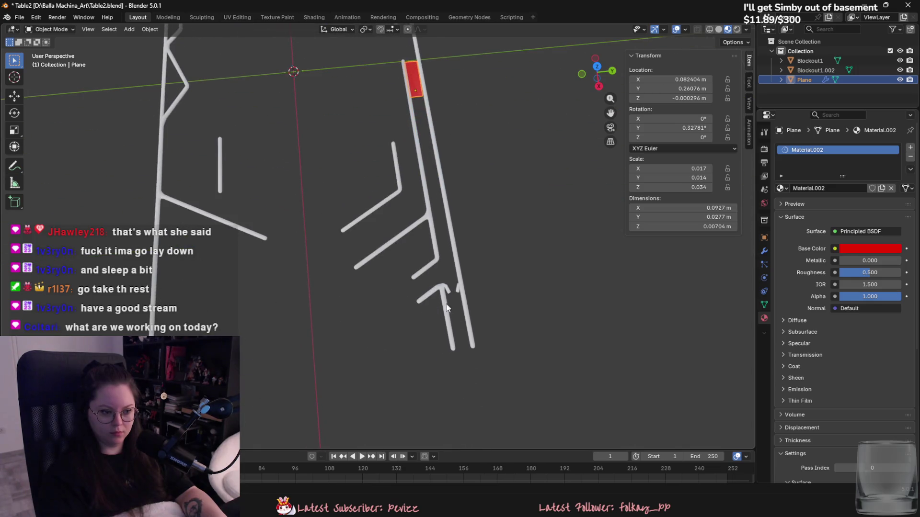
left_click(474, 309)
scroll(399, 263, "up", 5)
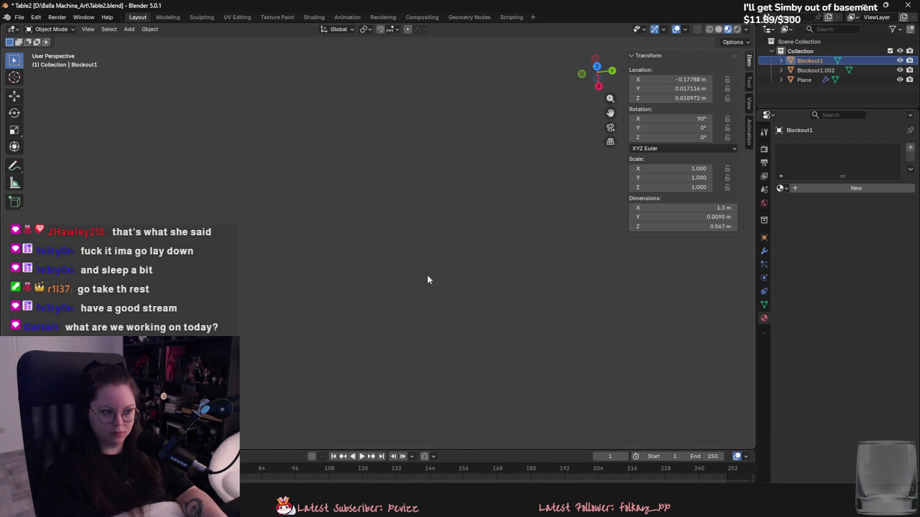
Separate the bent pipe end and small right pipe from the tube mesh into their own object.
scroll(432, 284, "down", 5)
key("Tab")
left_click(287, 162, "alt")
key("alt+a")
left_click(288, 162)
key("l")
key("l")
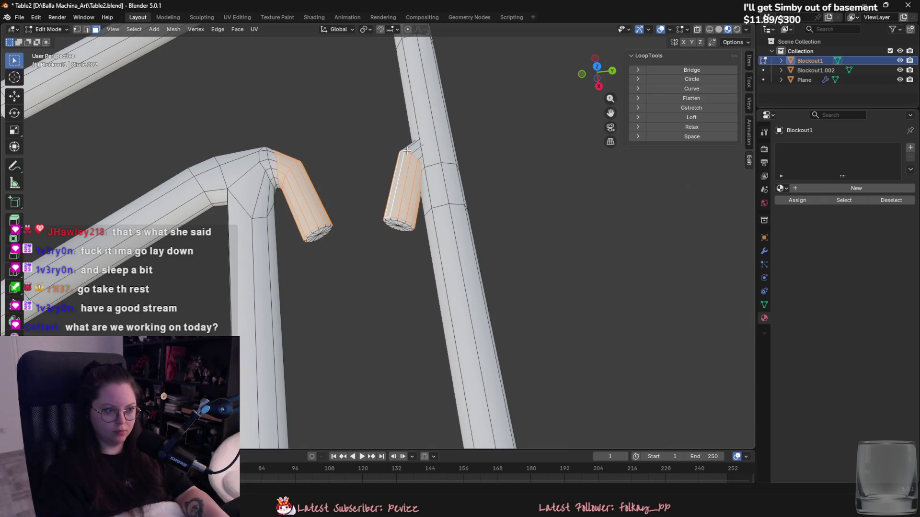
key("p")
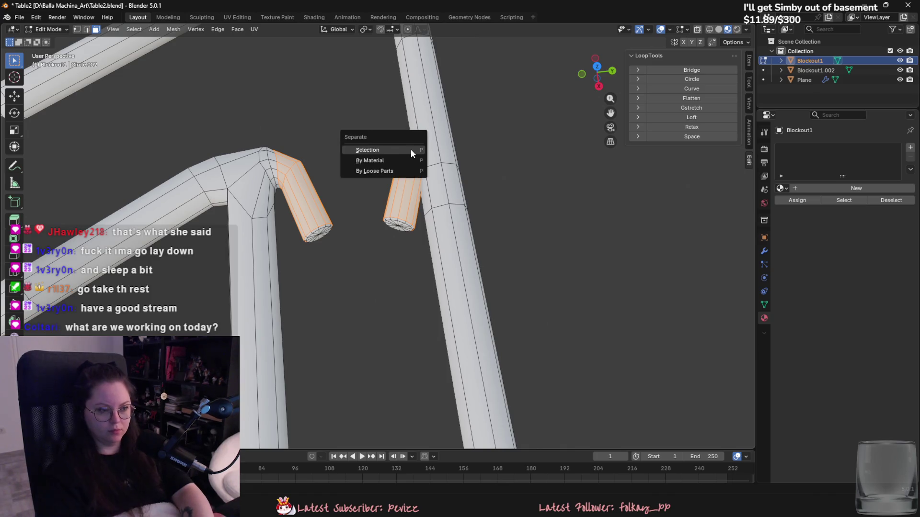
left_click(409, 149)
key("Tab")
left_click(410, 181)
Add a new material to the split-off pieces with a magenta base colour.
left_click(856, 188)
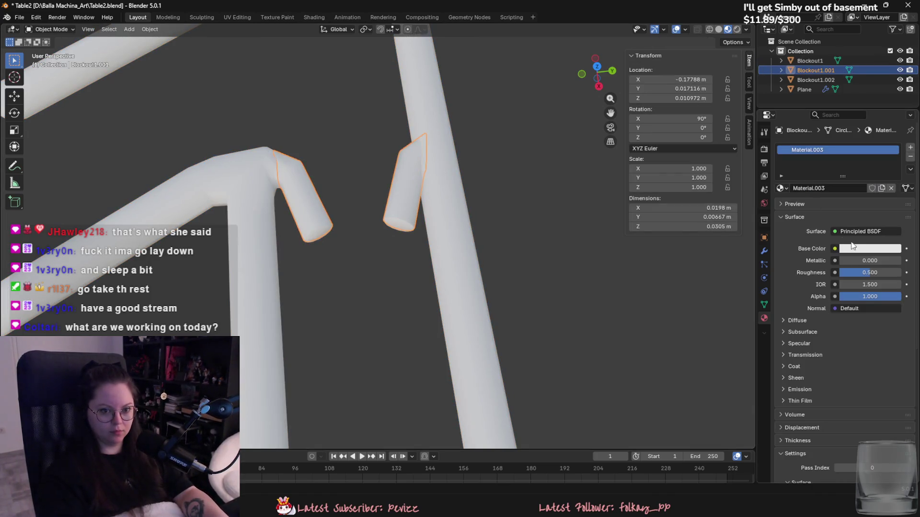
left_click(860, 249)
left_click_drag(880, 138, 863, 152)
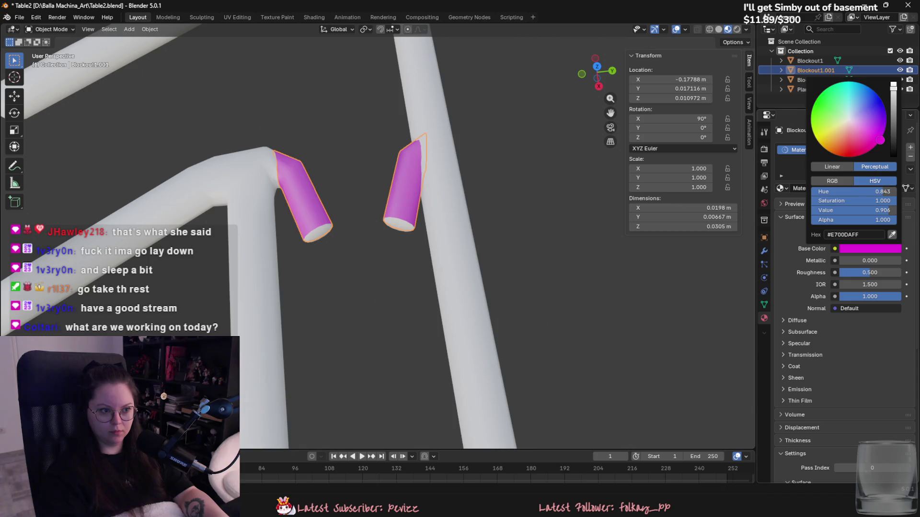
key("Tab")
scroll(422, 278, "down", 5)
key("Tab")
left_click(372, 288)
Select the main rail object Blockout1 and enter Edit Mode.
scroll(372, 295, "up", 5)
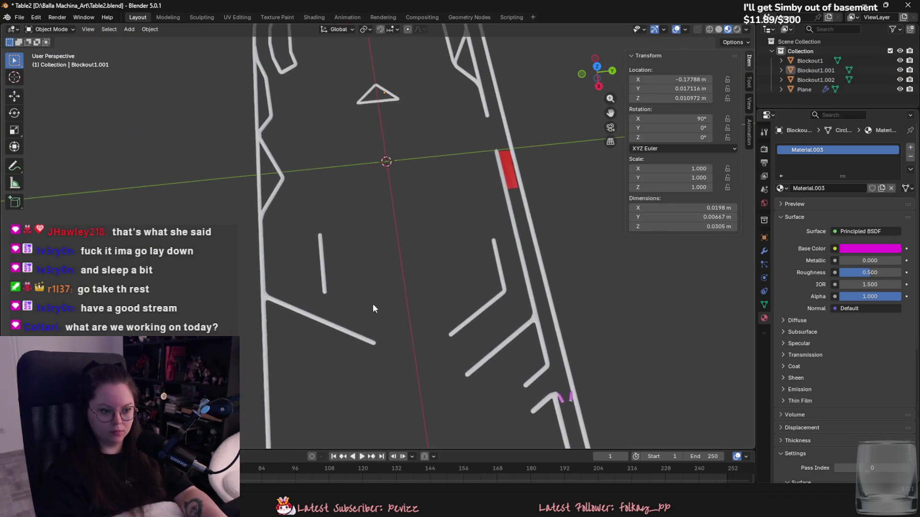
scroll(379, 305, "down", 3)
scroll(358, 314, "down", 3)
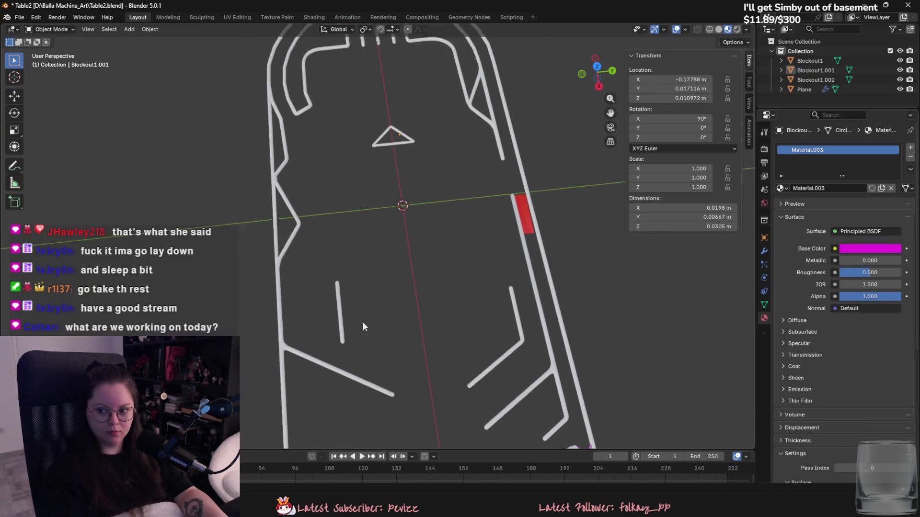
scroll(336, 335, "up", 2)
left_click(324, 338)
key("Tab")
scroll(282, 299, "up", 4)
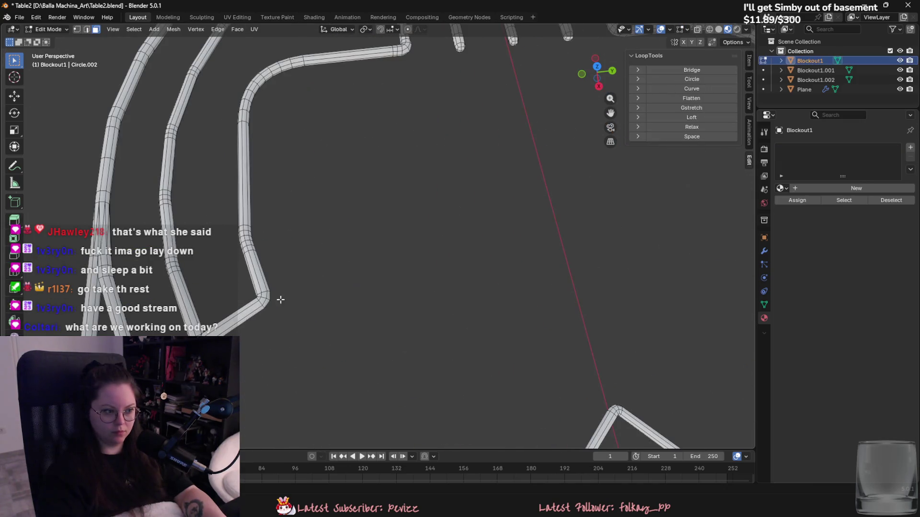
Select a lower tube face and slide an edge loop along the right tube.
mouse_move(255, 309)
middle_mouse_down("shift")
mouse_move(345, 299)
mouse_move(358, 288)
middle_mouse_up("shift")
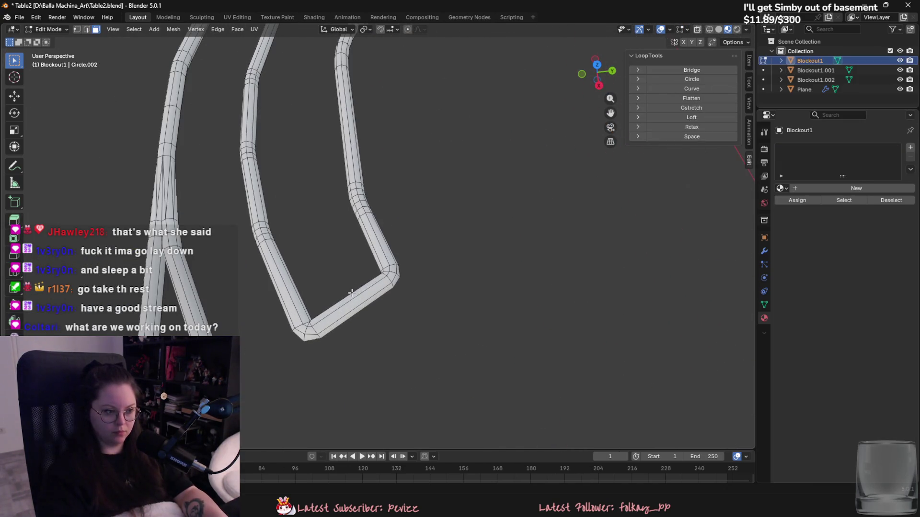
left_click(353, 301)
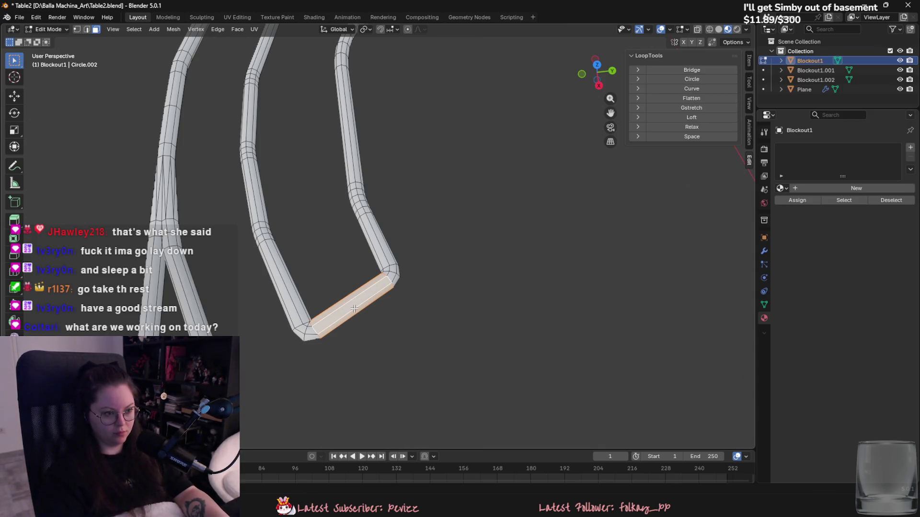
scroll(354, 309, "down", 5)
scroll(571, 263, "up", 2)
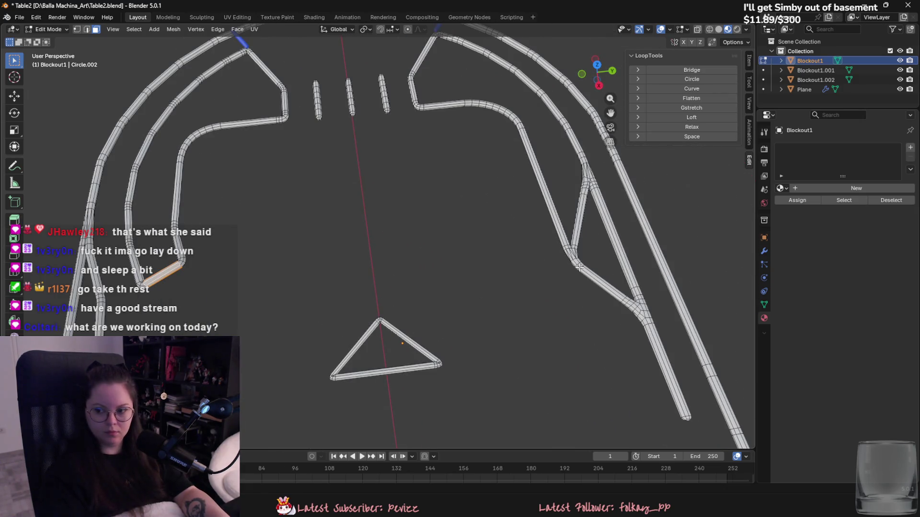
key("2")
left_click(551, 212, "alt")
key("g")
key("g")
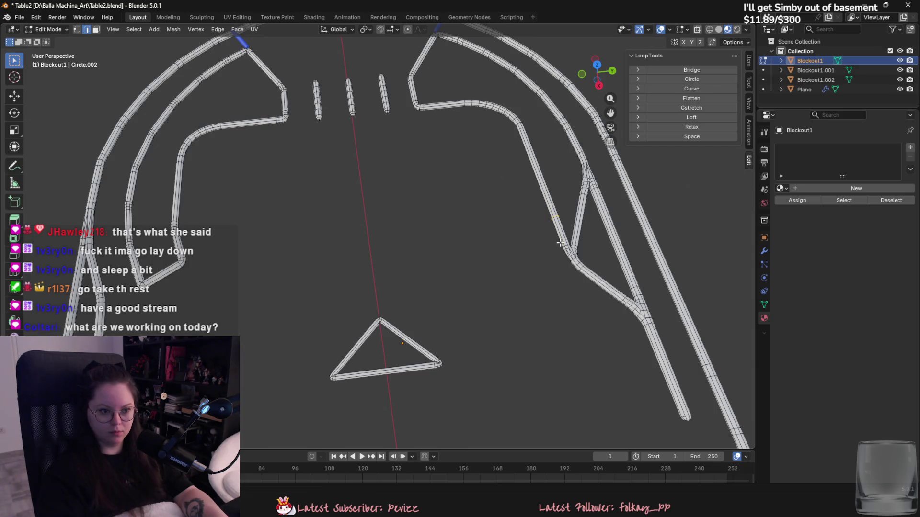
left_click(560, 239)
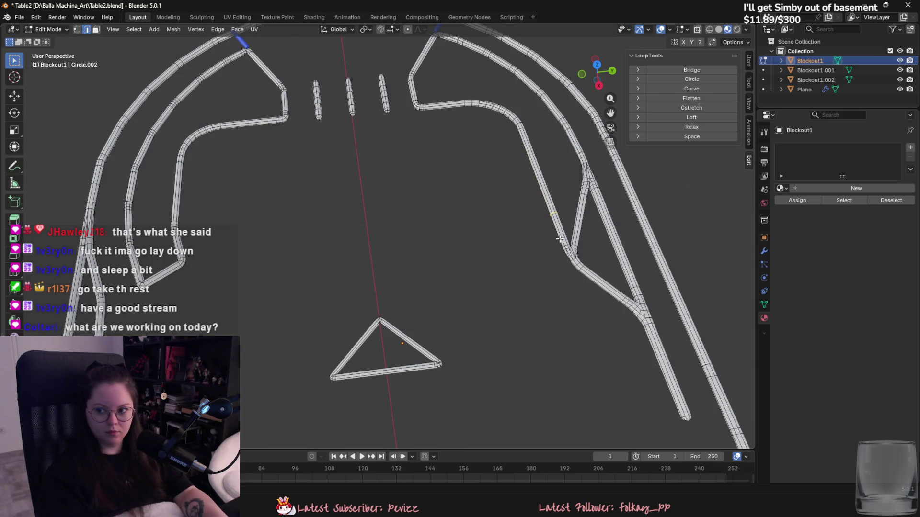
Separate the right tube's long face and the left tube's bend face into a new object.
key("3")
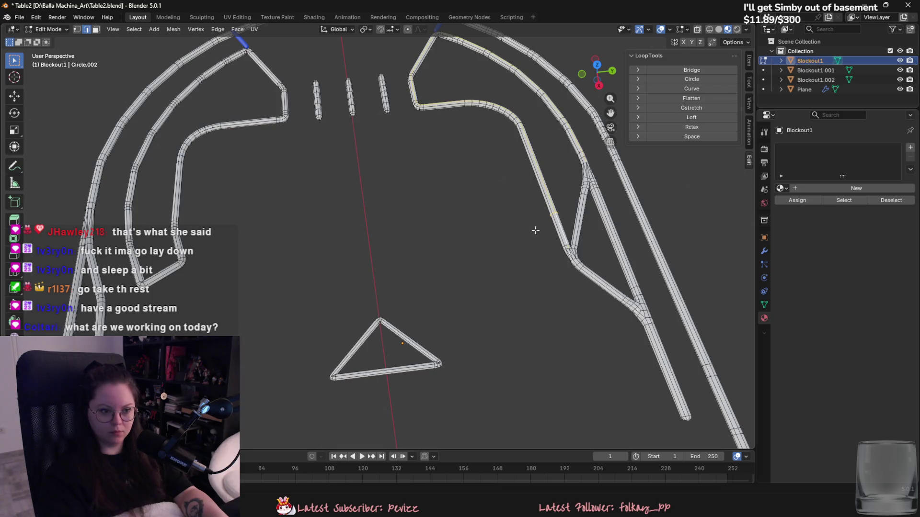
left_click(558, 230)
left_click(167, 276, "shift")
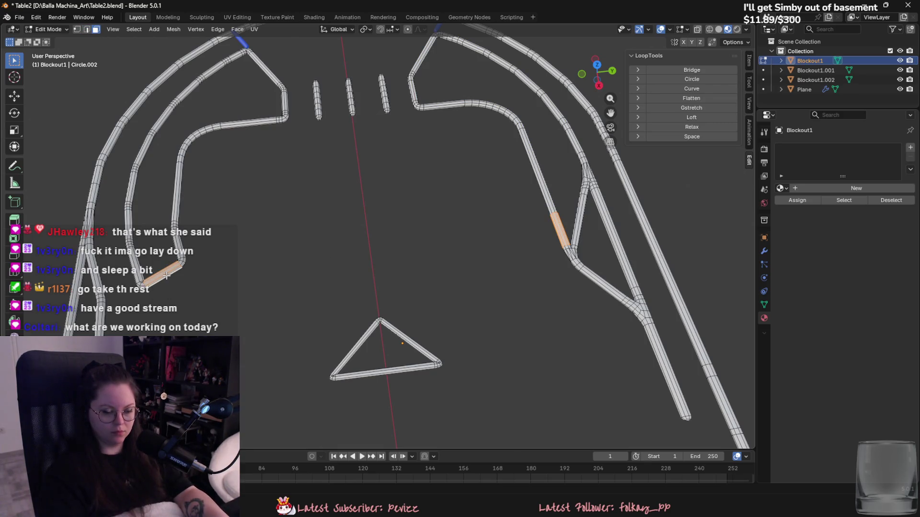
key("p")
key("s")
key("Tab")
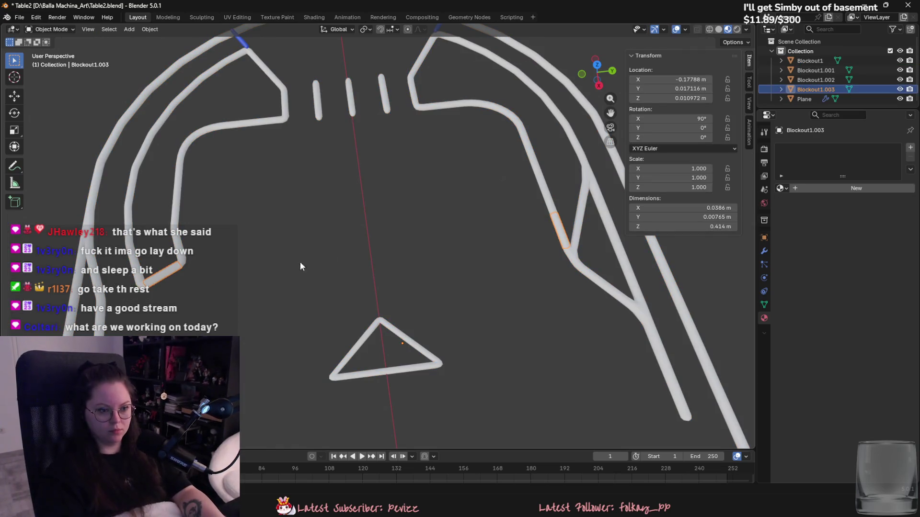
Give the split pieces a new material with a bright green base colour.
left_click(815, 189)
left_click(842, 249)
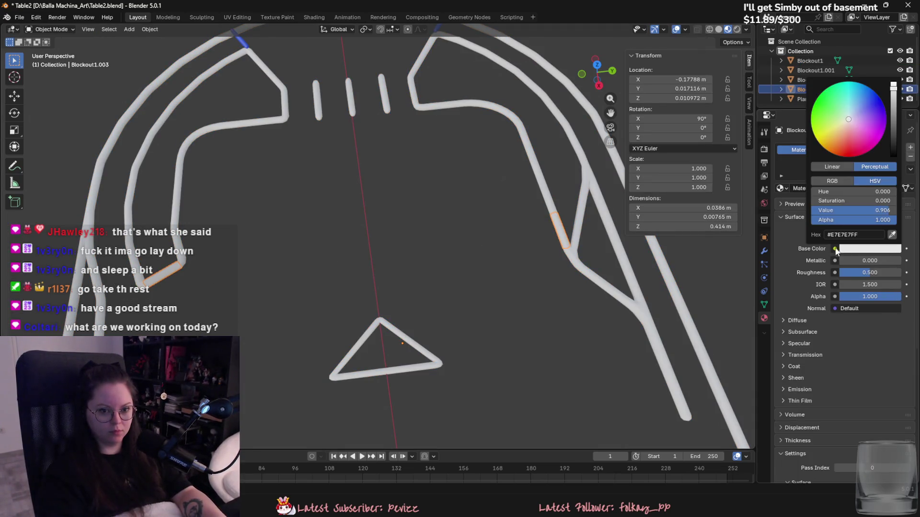
left_click(815, 101)
scroll(511, 346, "down", 5)
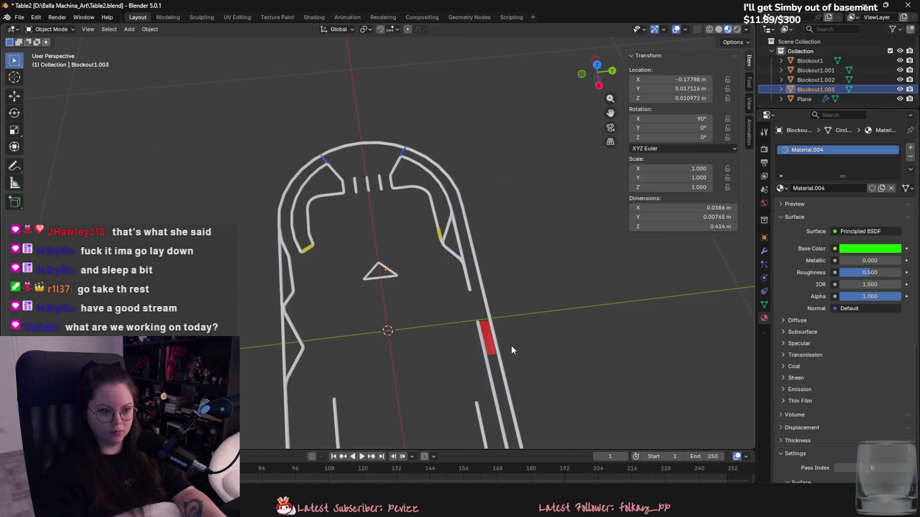
middle_click_drag(511, 346, 523, 327)
scroll(519, 329, "up", 3)
scroll(502, 328, "down", 4)
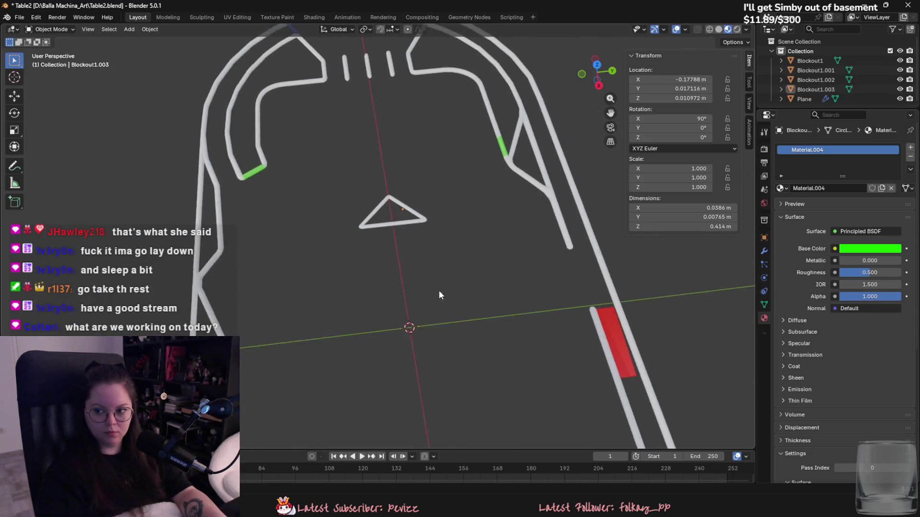
scroll(441, 300, "up", 2)
Separate one more face on the left rail segment of Blockout1 into its own object.
left_click(336, 245)
scroll(314, 249, "up", 2)
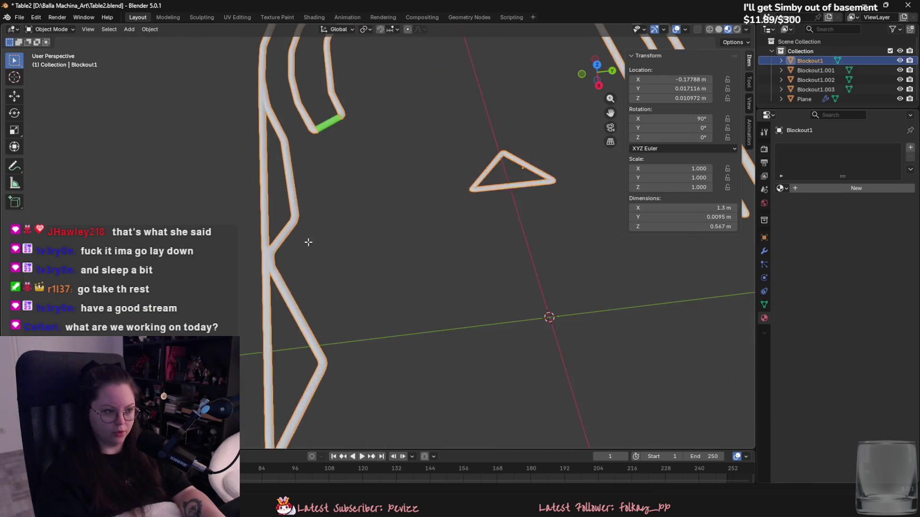
key("Tab")
scroll(273, 230, "up", 3)
left_click(208, 230)
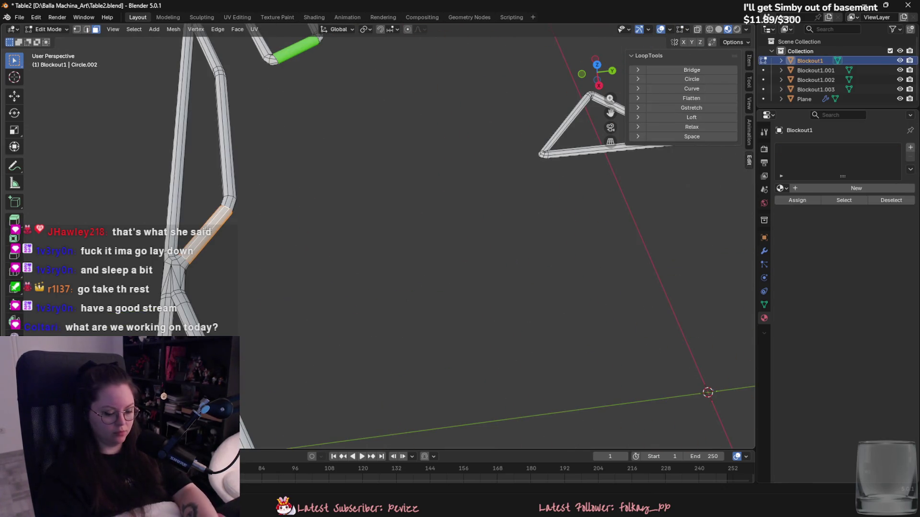
key("p")
left_click(206, 229)
key("Tab")
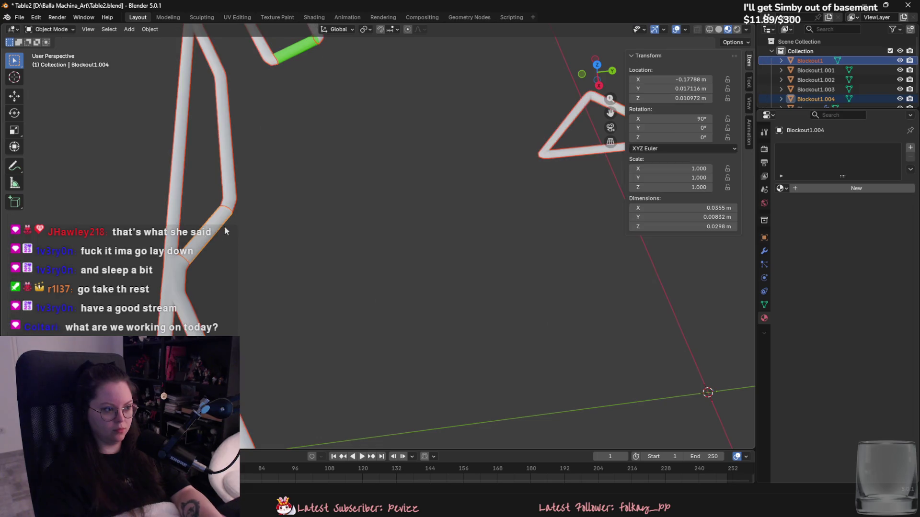
left_click(209, 235)
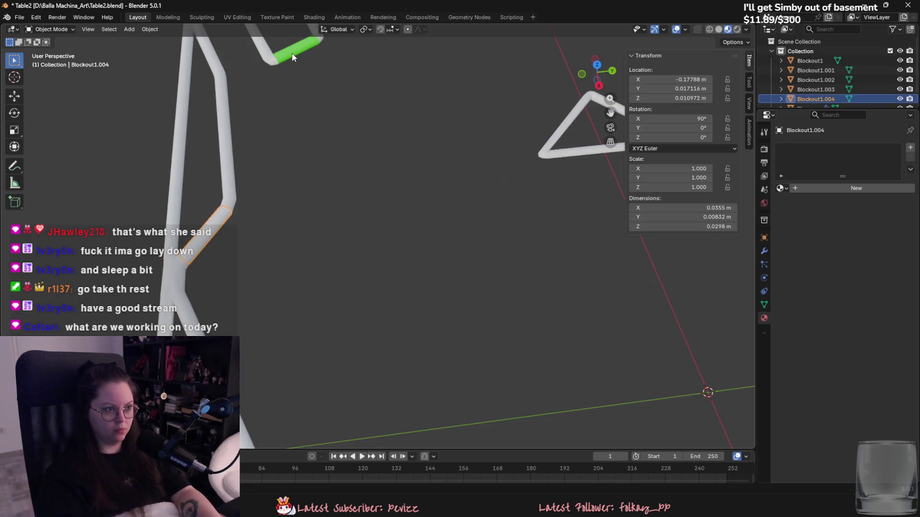
Combine the new rail piece with the green pieces and remove the empty material slot.
left_click(292, 57, "shift")
left_click(840, 159)
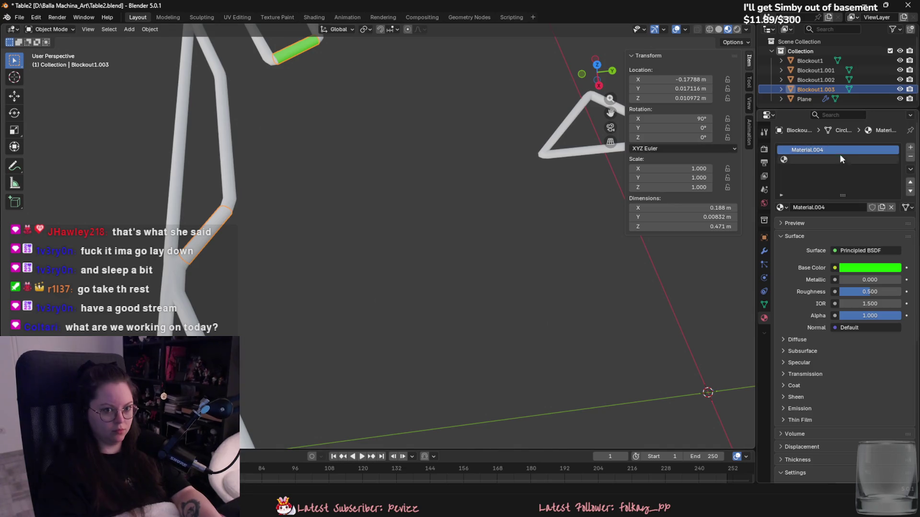
left_click(909, 169)
left_click(824, 218)
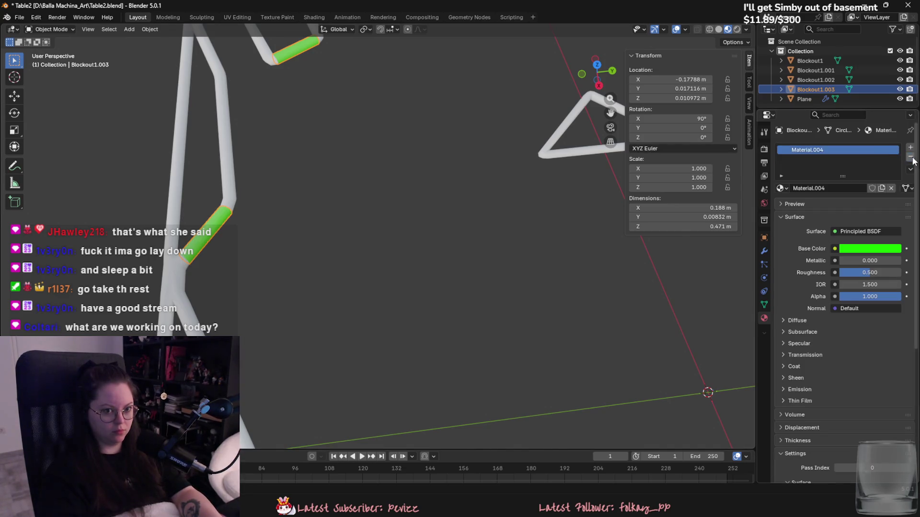
Frame the table top-down, then set and clear a preview render region around it.
key("Home")
mouse_move(410, 270)
middle_mouse_down()
mouse_move(410, 283)
mouse_move(389, 279)
mouse_move(440, 272)
mouse_move(432, 264)
mouse_move(430, 280)
mouse_move(427, 234)
mouse_move(406, 232)
middle_mouse_up()
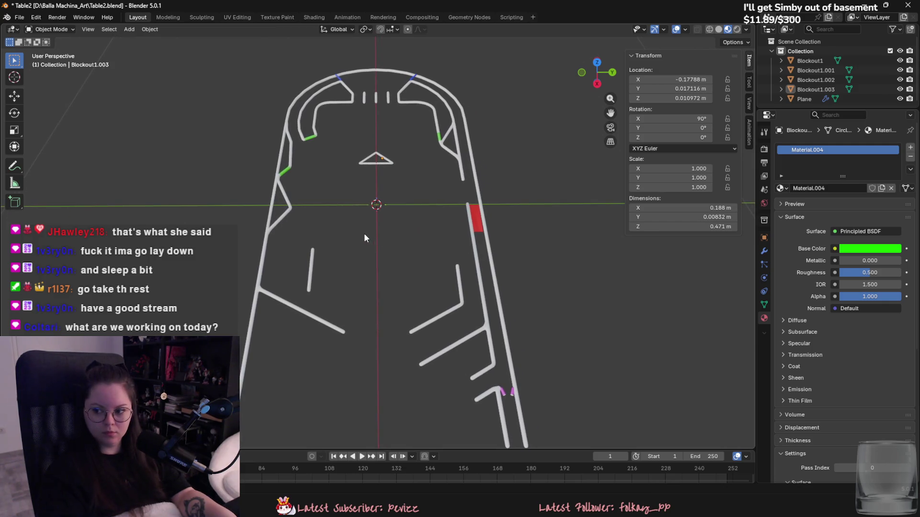
key("ctrl+b")
mouse_move(208, 48)
left_mouse_down()
mouse_move(565, 413)
mouse_move(564, 431)
left_mouse_up()
key("ctrl+alt+b")
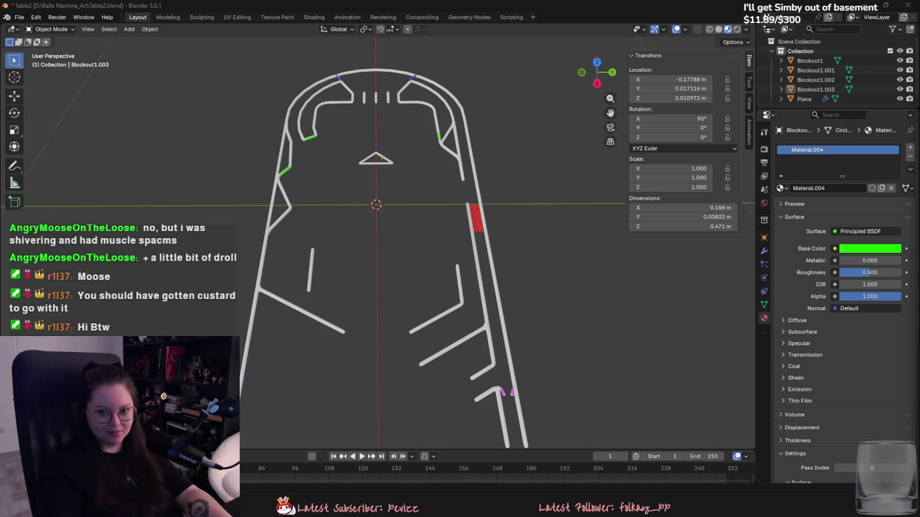
Save Table2.blend with Ctrl+S, checking the board from an oblique angle.
mouse_move(599, 182)
middle_mouse_down()
mouse_move(470, 197)
mouse_move(469, 220)
mouse_move(485, 208)
middle_mouse_up()
key("ctrl+s")
mouse_move(397, 180)
middle_mouse_down()
mouse_move(251, 174)
mouse_move(411, 187)
middle_mouse_up()
scroll(411, 187, "up", 3)
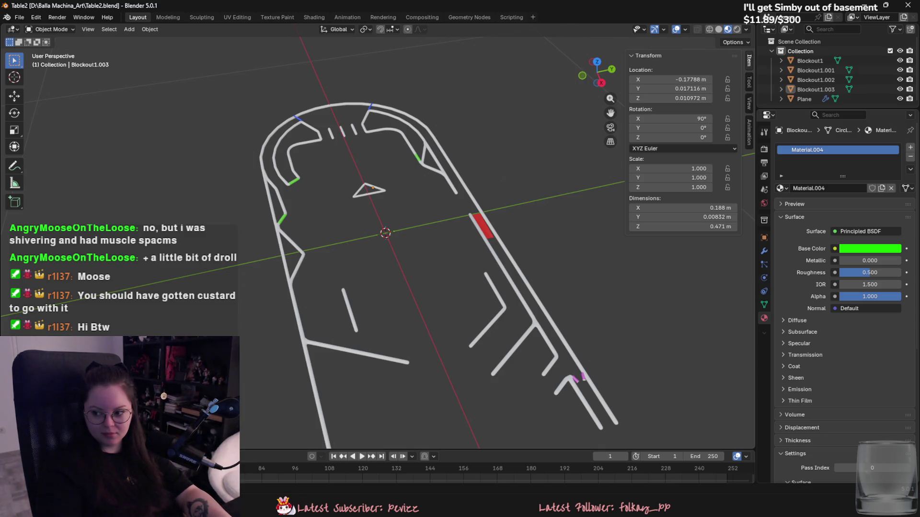
scroll(476, 239, "up", 3)
Hide the green rail pieces, switch to Solid shading, and enter Edit Mode on Blockout1.
middle_click_drag(476, 238, 528, 338, "shift")
scroll(360, 255, "up", 3)
key("h")
mouse_move(360, 259)
middle_mouse_down()
mouse_move(392, 274)
mouse_move(402, 267)
mouse_move(327, 238)
mouse_move(361, 254)
middle_mouse_up()
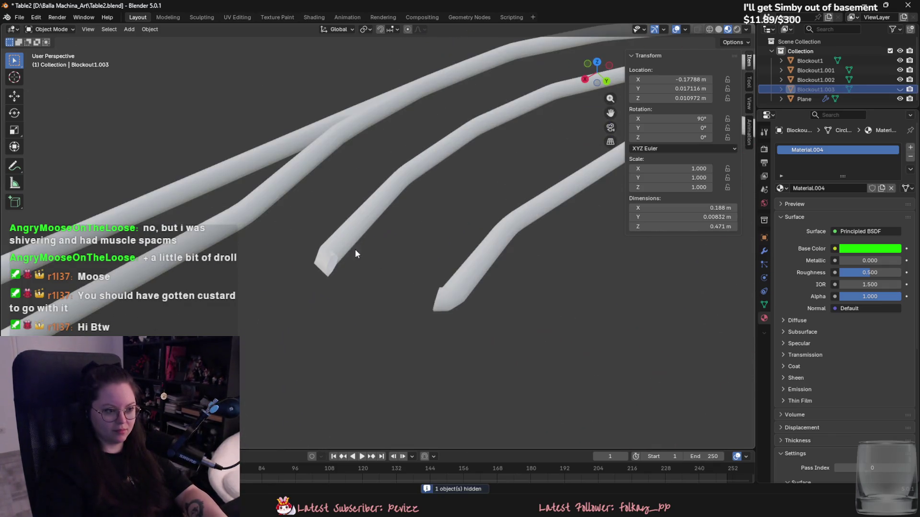
left_click(718, 29)
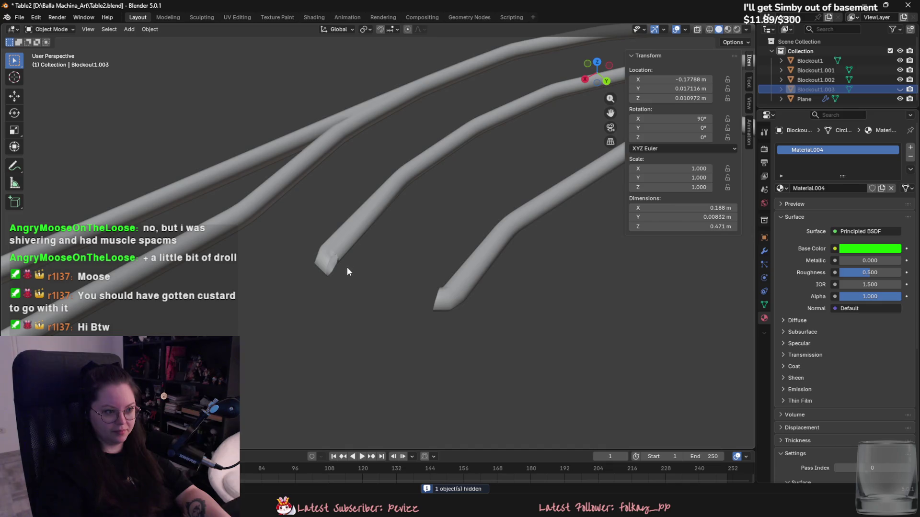
left_click(336, 261)
key("Tab")
Delete a tube tip's cap and fill its boundary loop with a new face.
left_click(331, 264, "alt")
key("x")
key("f")
middle_click_drag(322, 289, 480, 250)
middle_click_drag(157, 333, 218, 310)
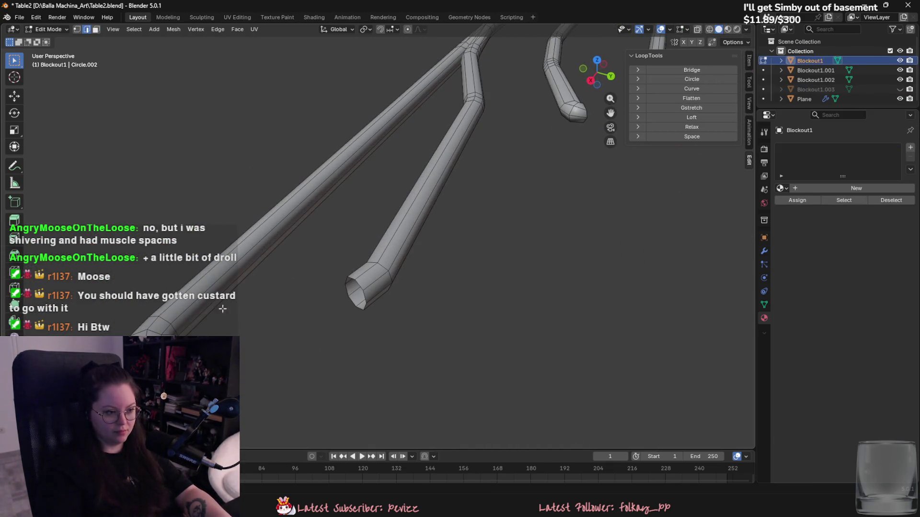
left_click(359, 283, "alt")
key("f")
key("alt+a")
Select the new end cap face and inspect it from the side and top down.
scroll(431, 292, "down", 3)
middle_click_drag(427, 265, 417, 240)
scroll(294, 281, "up", 3)
middle_click_drag(294, 280, 389, 319)
left_click(388, 320)
scroll(423, 242, "up", 3)
scroll(423, 242, "down", 4)
mouse_move(349, 283)
middle_mouse_down()
mouse_move(488, 316)
mouse_move(373, 286)
middle_mouse_up()
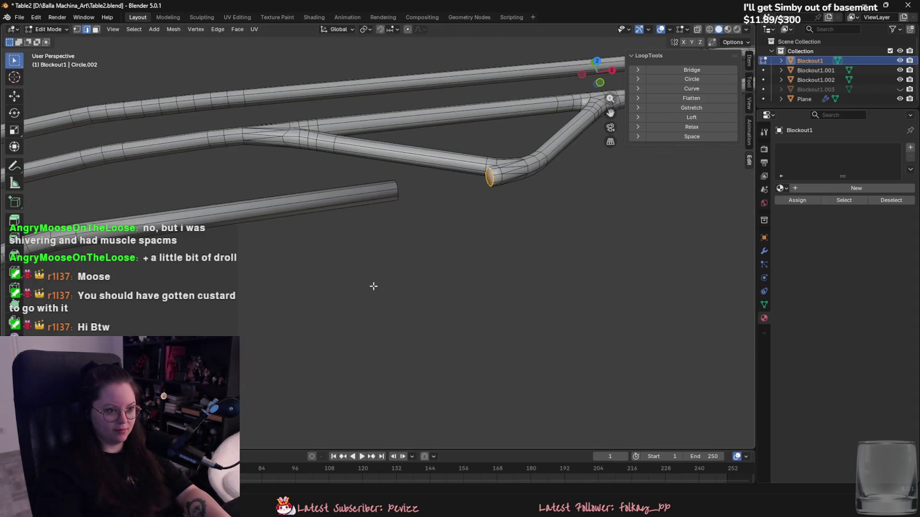
scroll(373, 287, "down", 4)
mouse_move(298, 260)
middle_mouse_down()
mouse_move(273, 257)
mouse_move(364, 254)
mouse_move(379, 205)
mouse_move(372, 326)
mouse_move(308, 347)
mouse_move(249, 304)
mouse_move(376, 263)
mouse_move(434, 279)
mouse_move(451, 304)
mouse_move(491, 323)
mouse_move(439, 278)
mouse_move(411, 284)
middle_mouse_up()
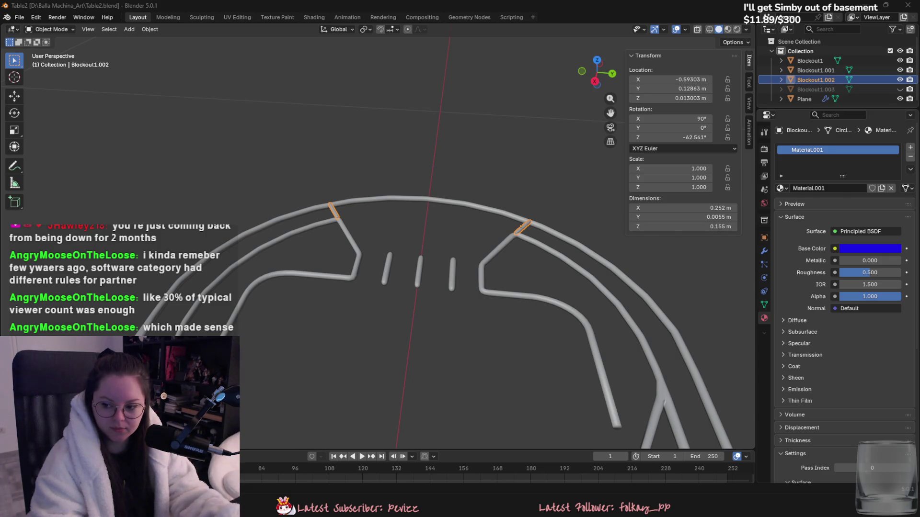
Capture a screenshot of the board with Super+Shift+S.
key("super+shift+s")
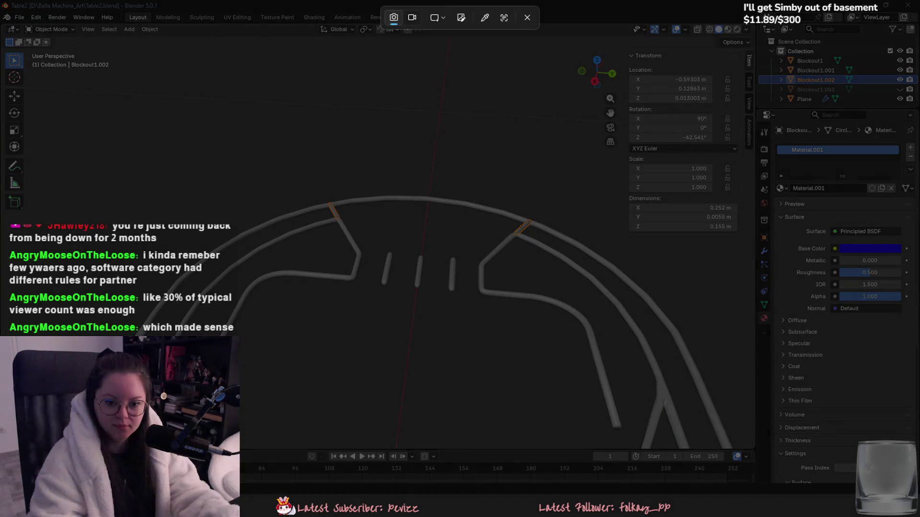
key("Escape")
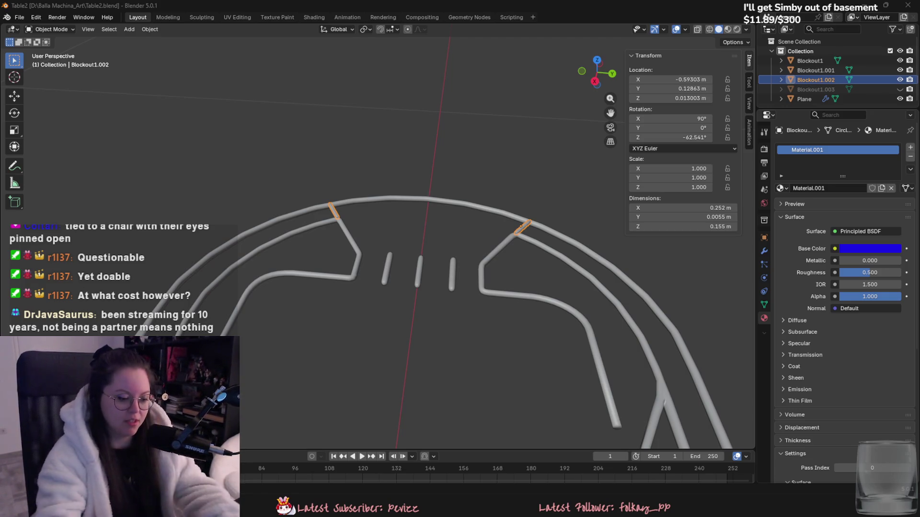
Orbit out to view more of the table and save the rail blockout to Table2.blend.
middle_click_drag(364, 307, 389, 326)
key("ctrl+s")
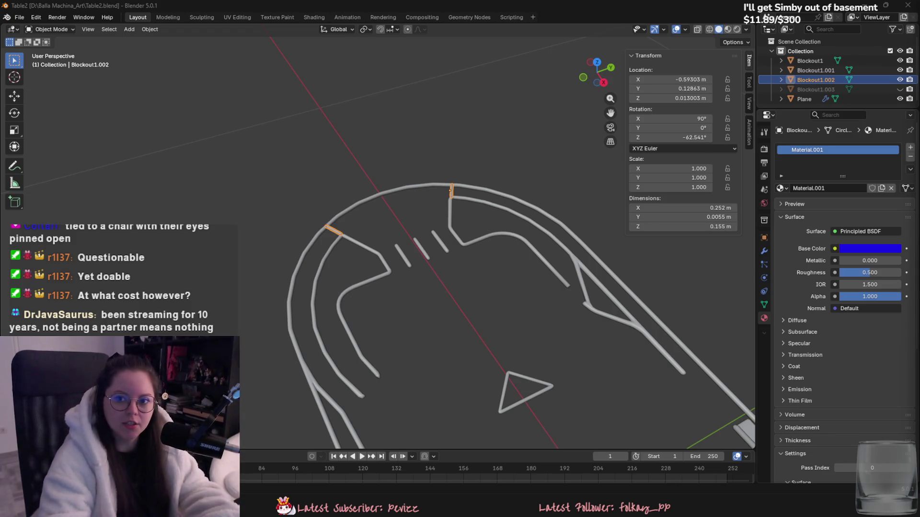
key("alt+Tab")
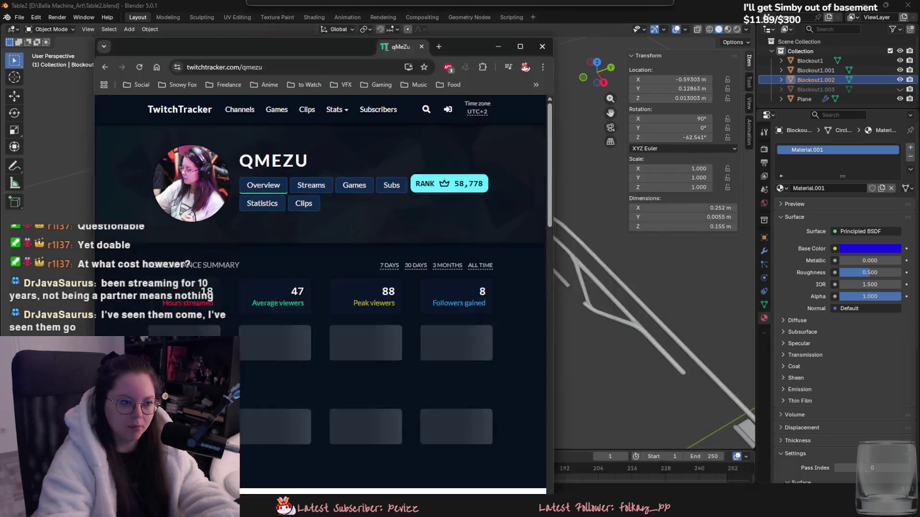
Browse the TwitchTracker channel overview, then open its past streams list.
scroll(380, 186, "down", 10)
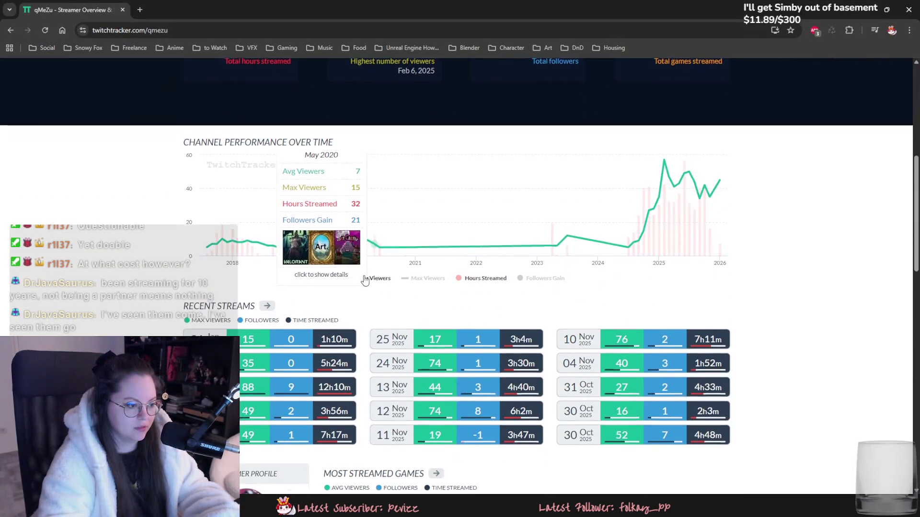
scroll(311, 230, "down", 15)
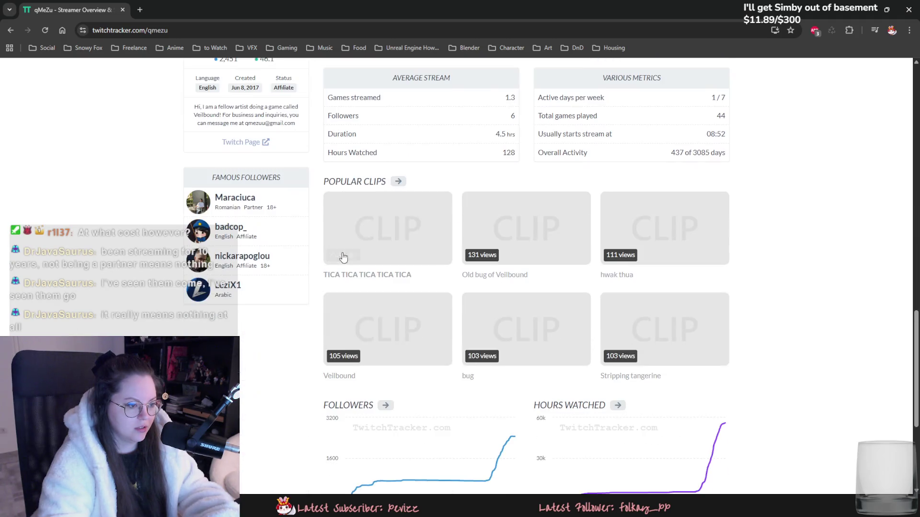
scroll(343, 276, "up", 15)
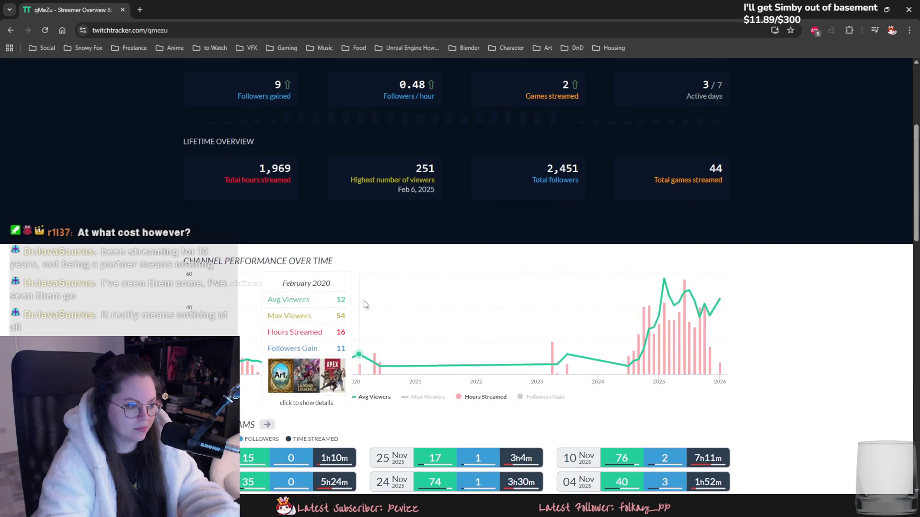
scroll(351, 260, "up", 5)
left_click(353, 156)
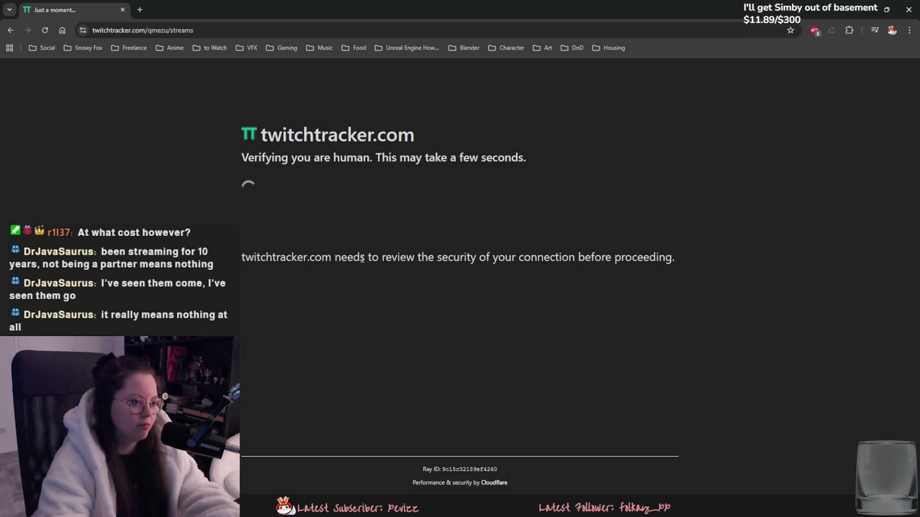
Scroll through the past streams table, then go to the channel's Statistics page.
scroll(390, 256, "down", 1)
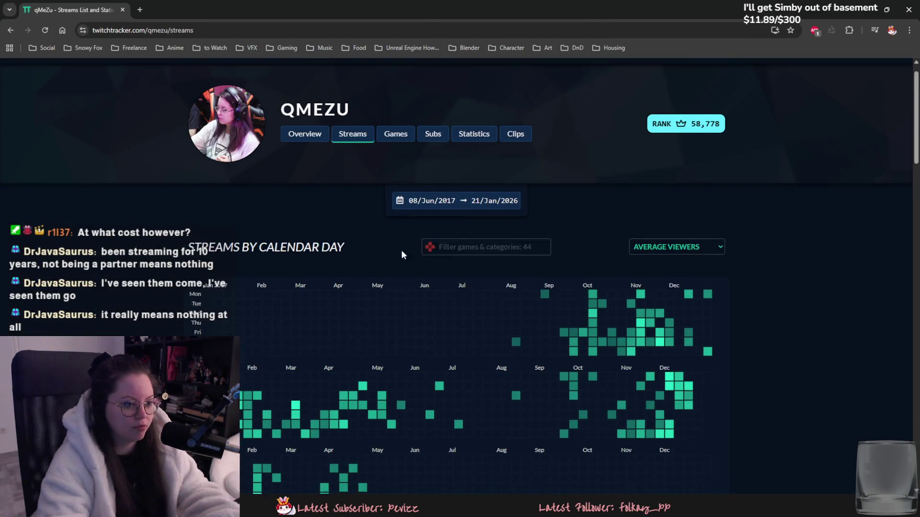
scroll(390, 256, "down", 20)
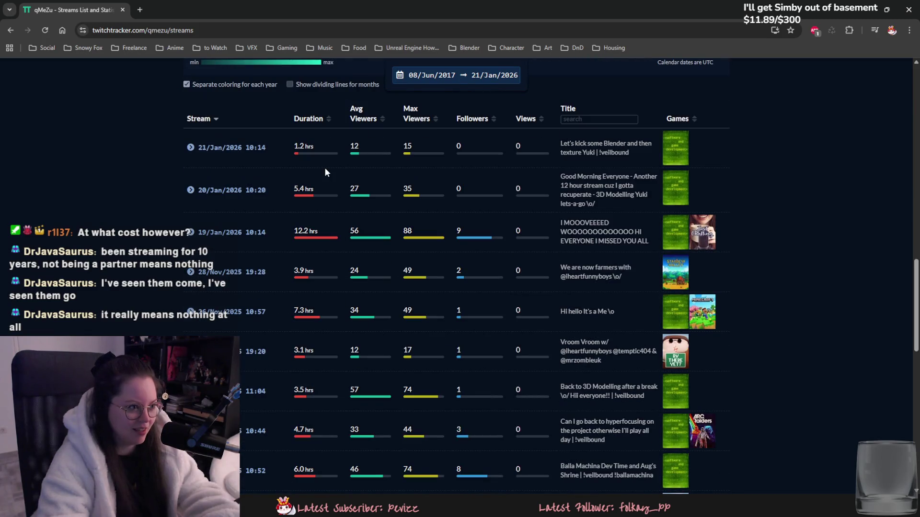
scroll(513, 226, "down", 10)
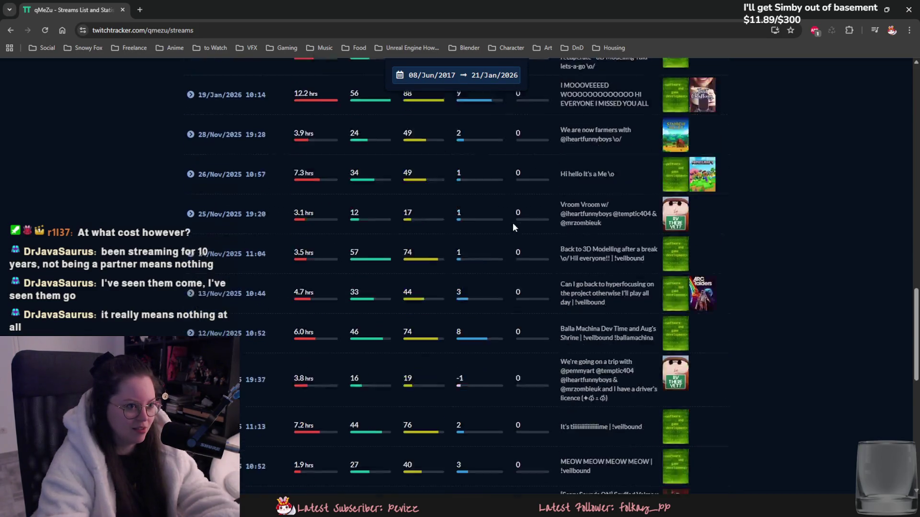
scroll(504, 242, "up", 8)
scroll(489, 235, "up", 20)
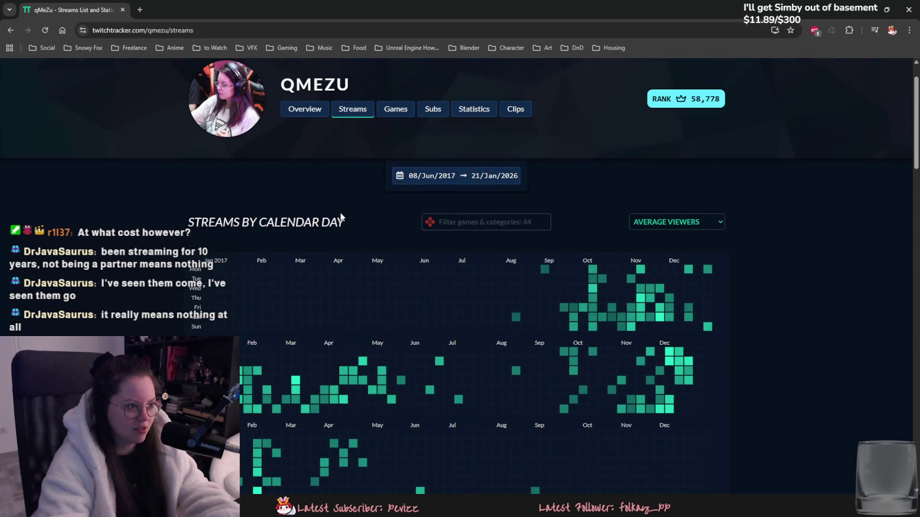
left_click(474, 113)
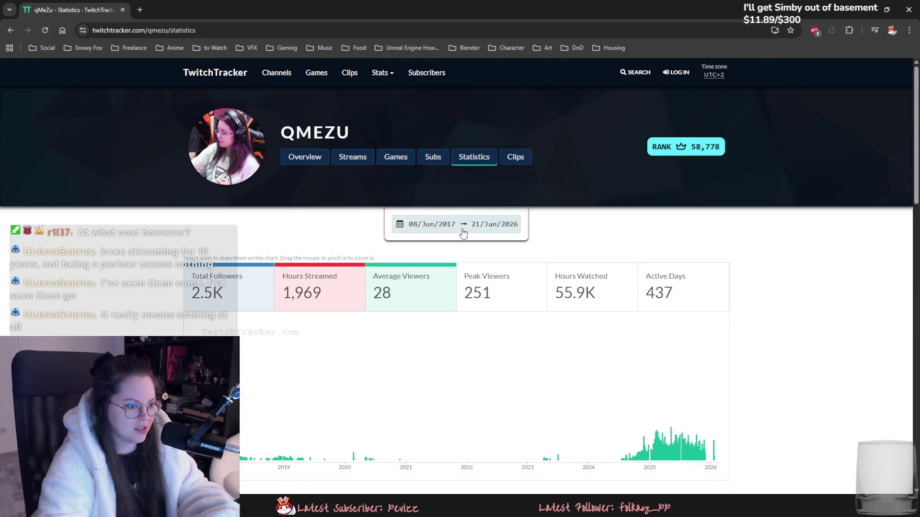
left_click(464, 233)
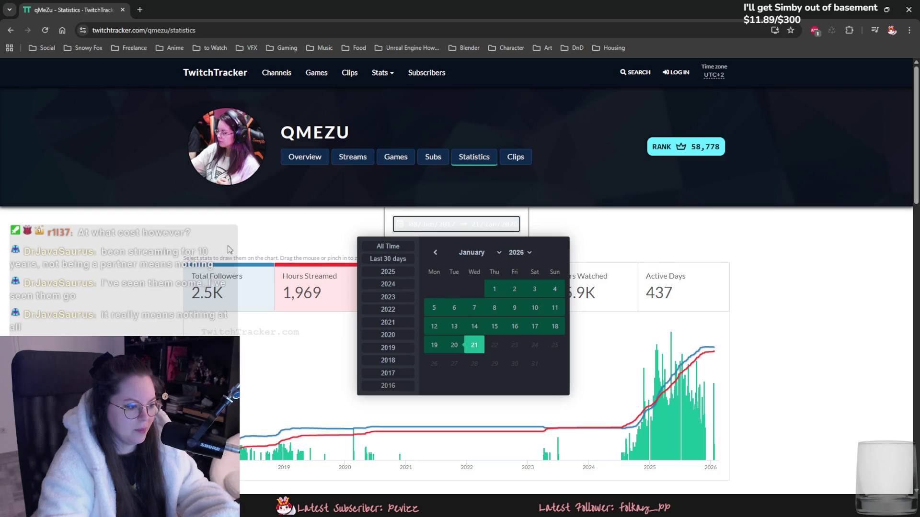
left_click(244, 271)
scroll(245, 271, "down", 2)
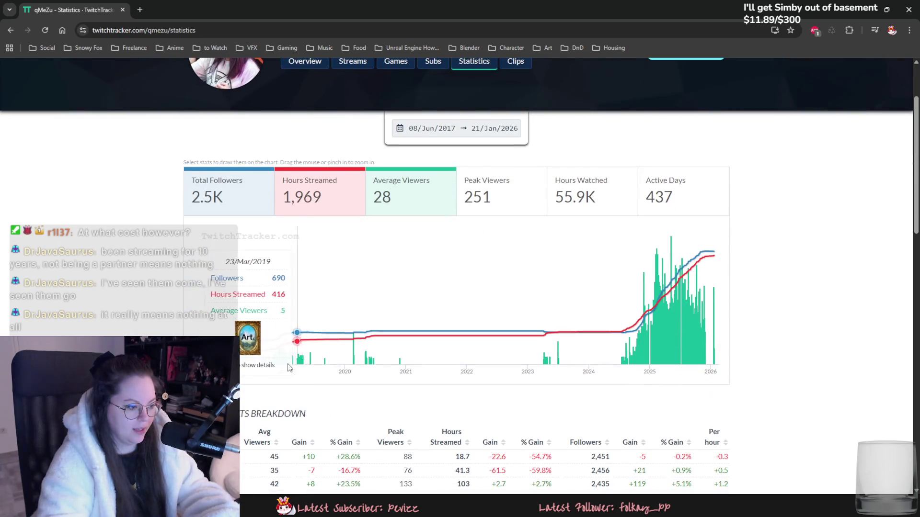
left_click(441, 135)
scroll(395, 194, "down", 2)
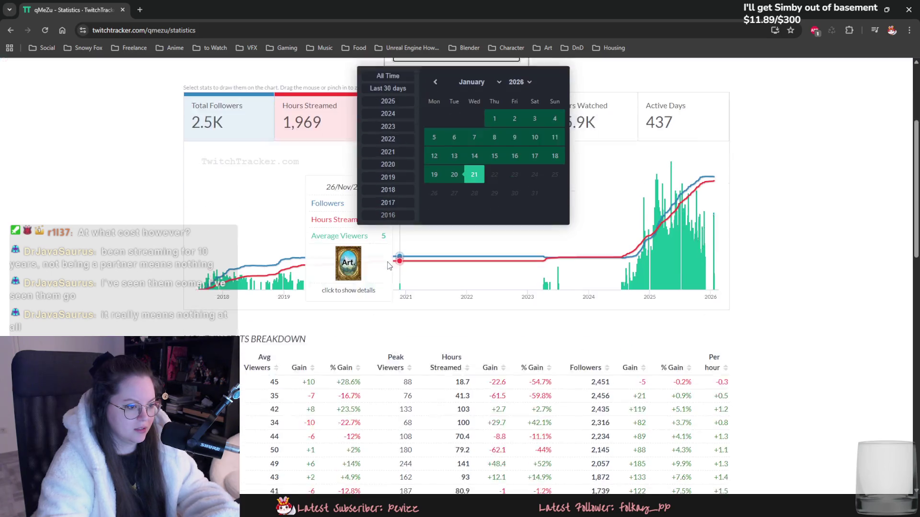
left_click(398, 236)
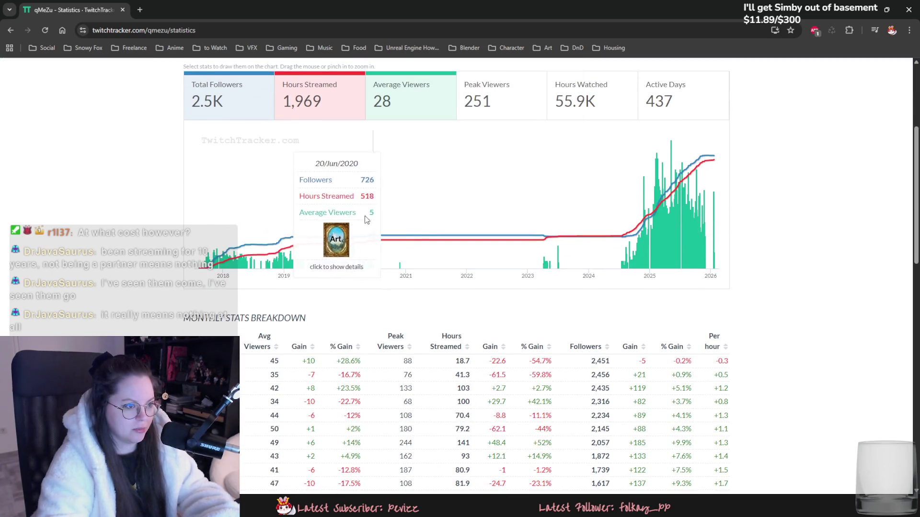
scroll(315, 252, "up", 3)
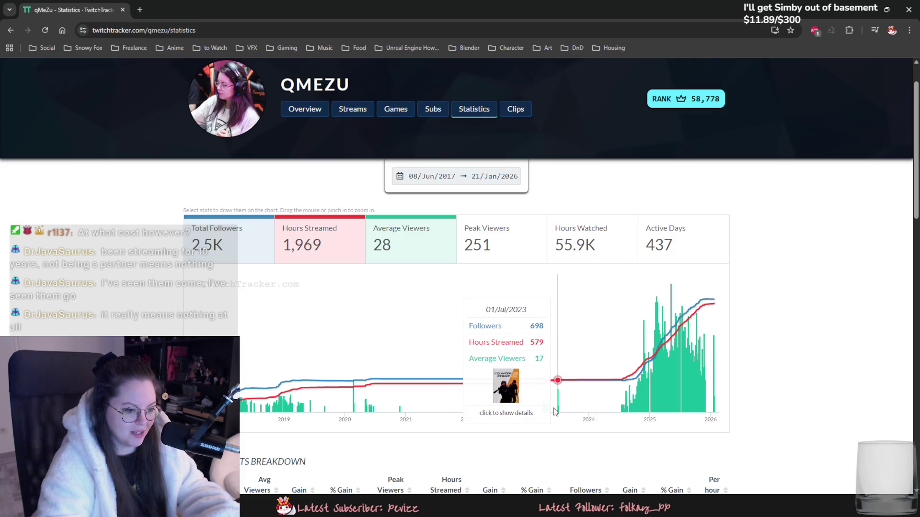
scroll(211, 336, "down", 3)
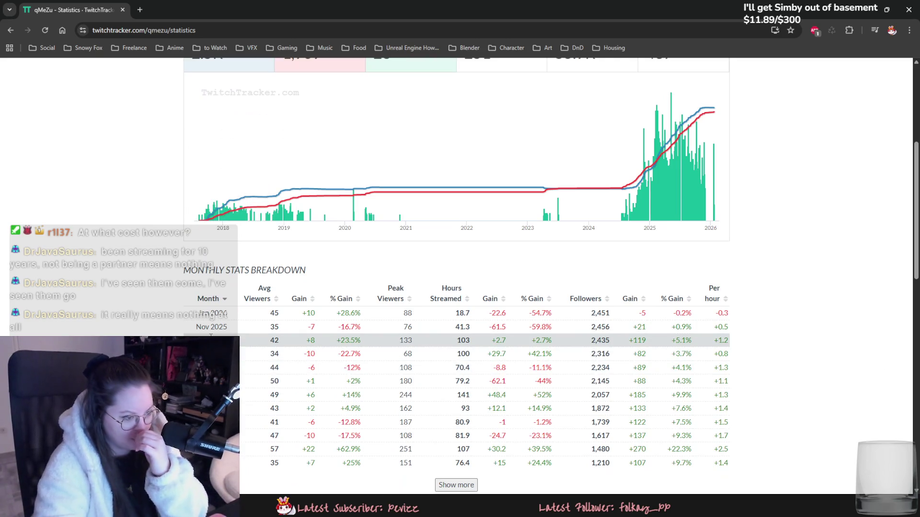
scroll(211, 336, "down", 1)
scroll(211, 336, "down", 1)
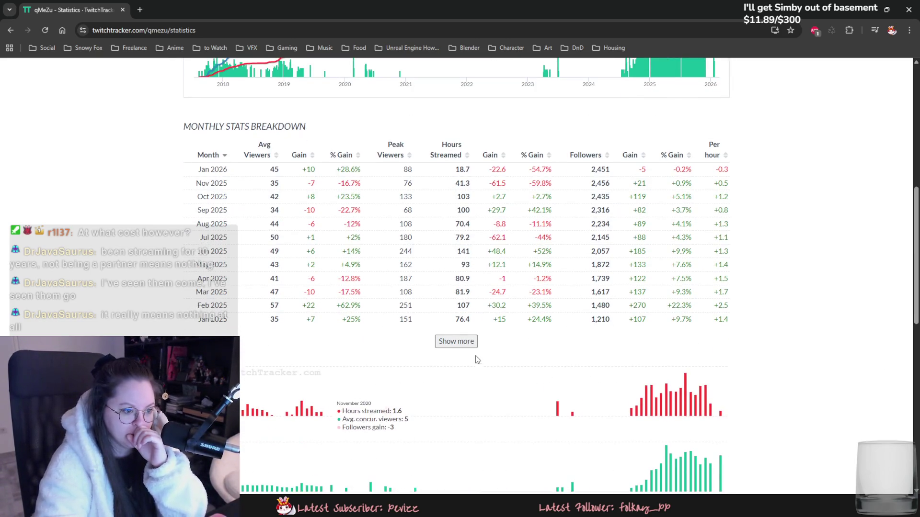
left_click(464, 342)
scroll(466, 343, "down", 12)
scroll(416, 294, "up", 1)
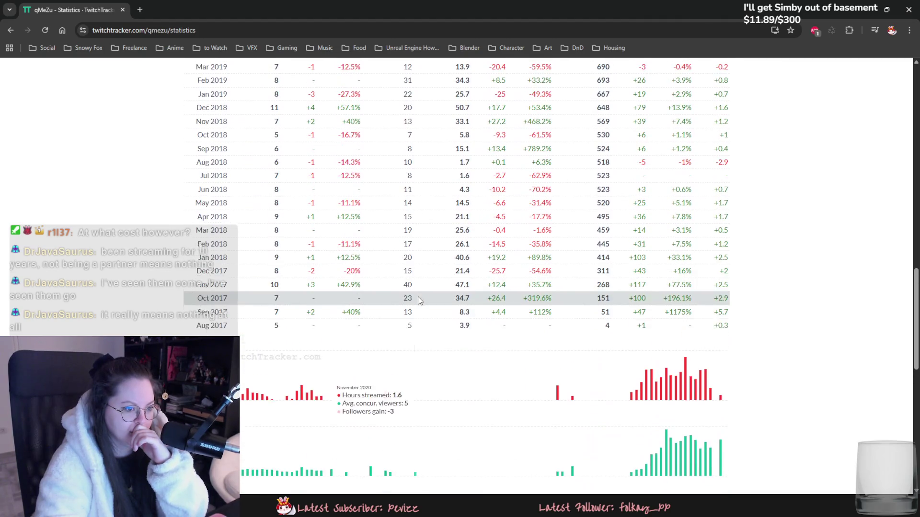
scroll(337, 336, "up", 15)
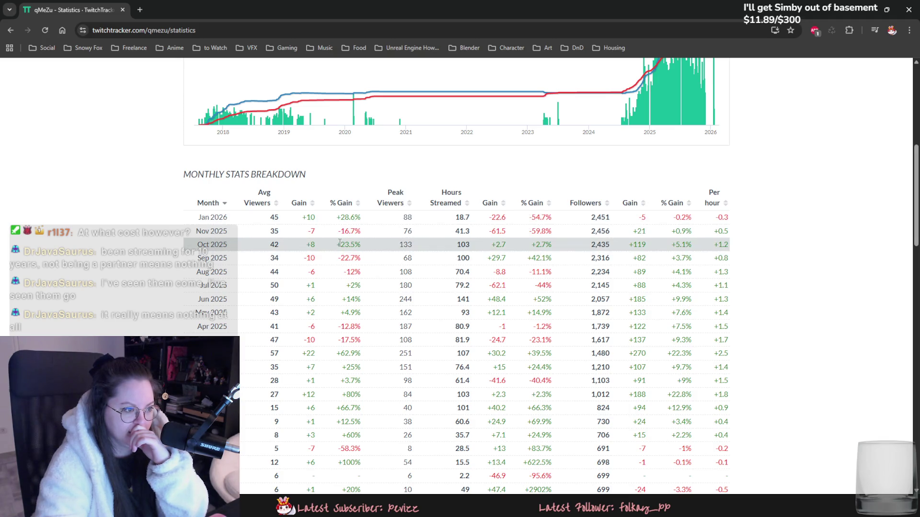
scroll(281, 221, "down", 12)
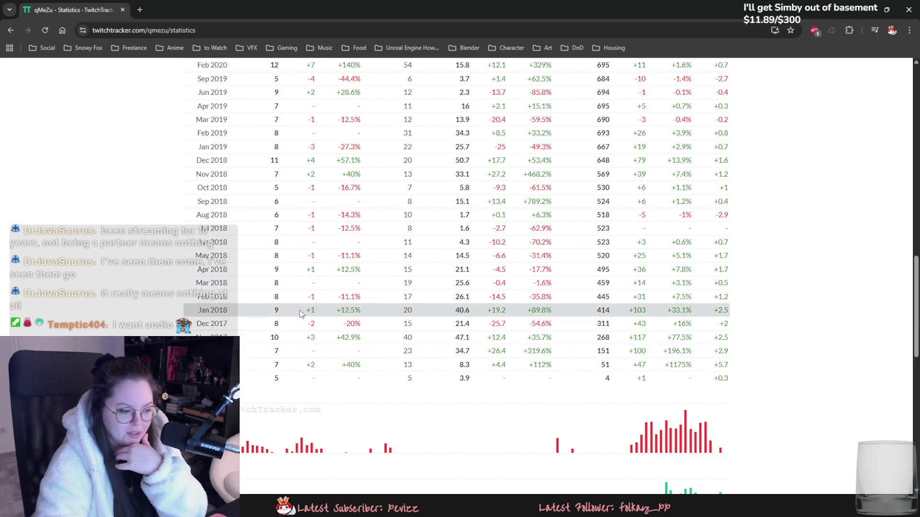
double_click(274, 338)
scroll(270, 336, "up", 3)
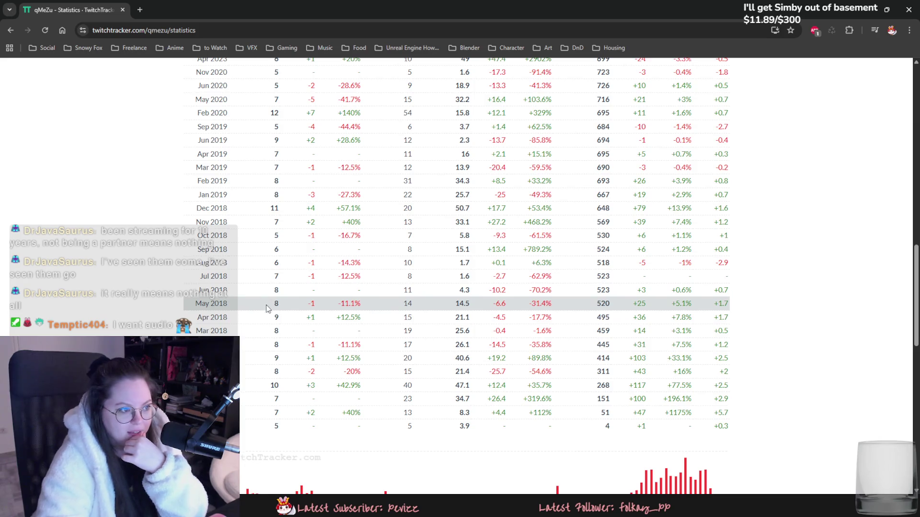
scroll(270, 336, "up", 3)
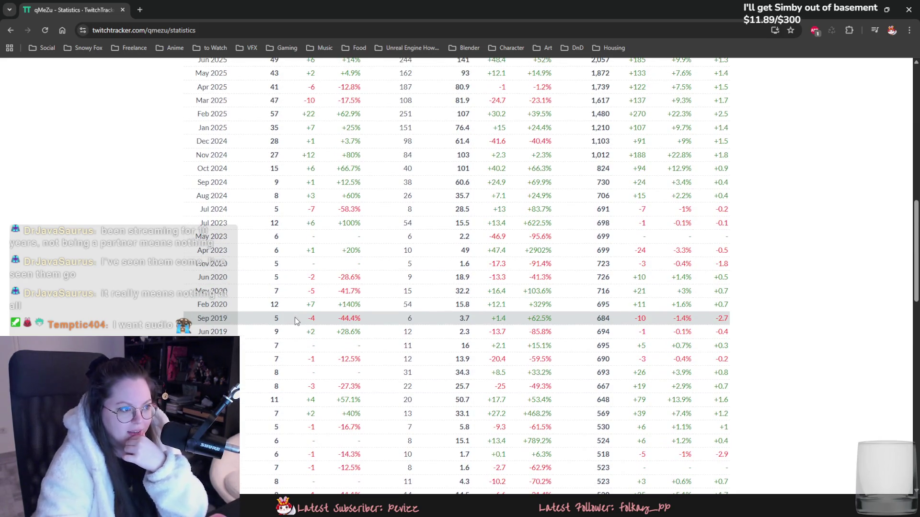
scroll(283, 334, "up", 1)
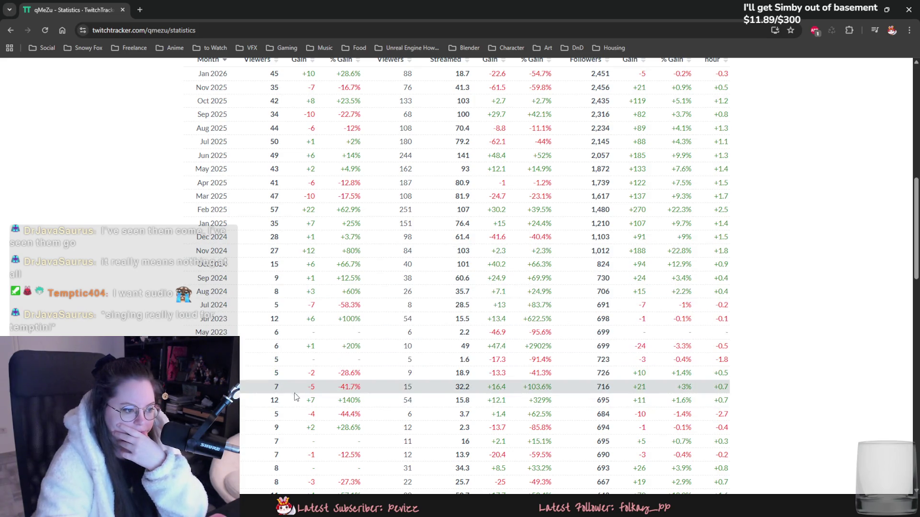
scroll(294, 396, "up", 1)
mouse_move(282, 315)
left_mouse_down()
mouse_move(259, 201)
mouse_move(355, 122)
left_mouse_up()
left_click(307, 275)
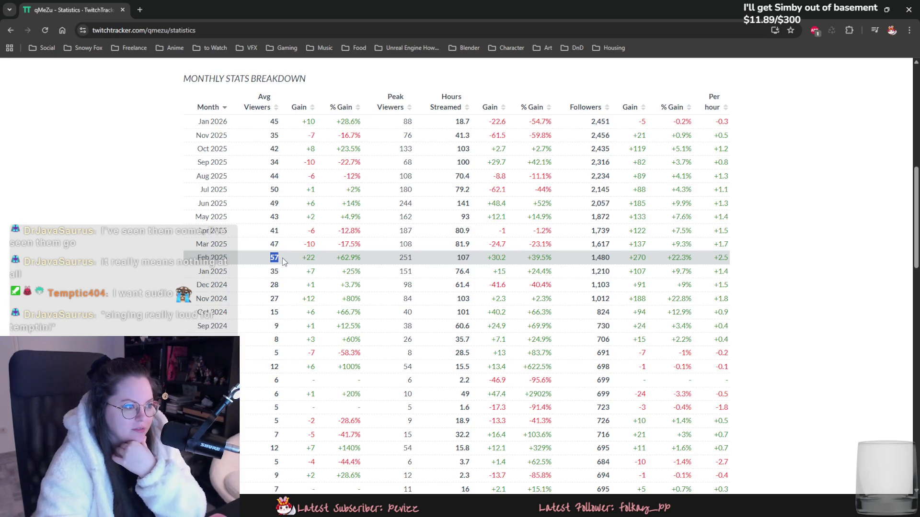
left_click(289, 294)
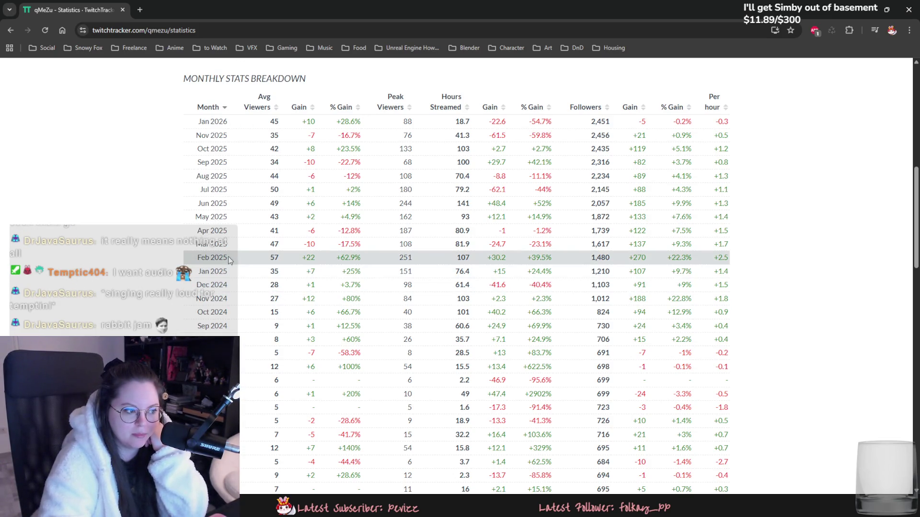
double_click(277, 150)
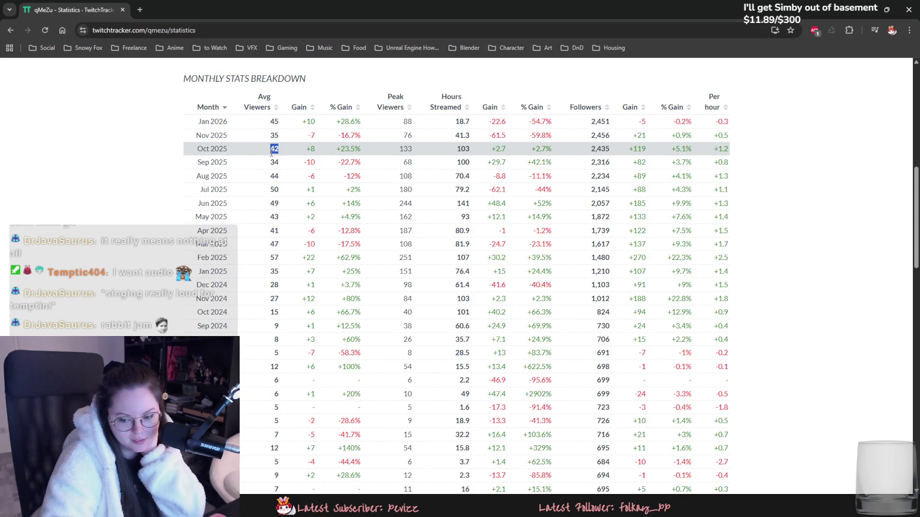
left_click(272, 153)
double_click(273, 149)
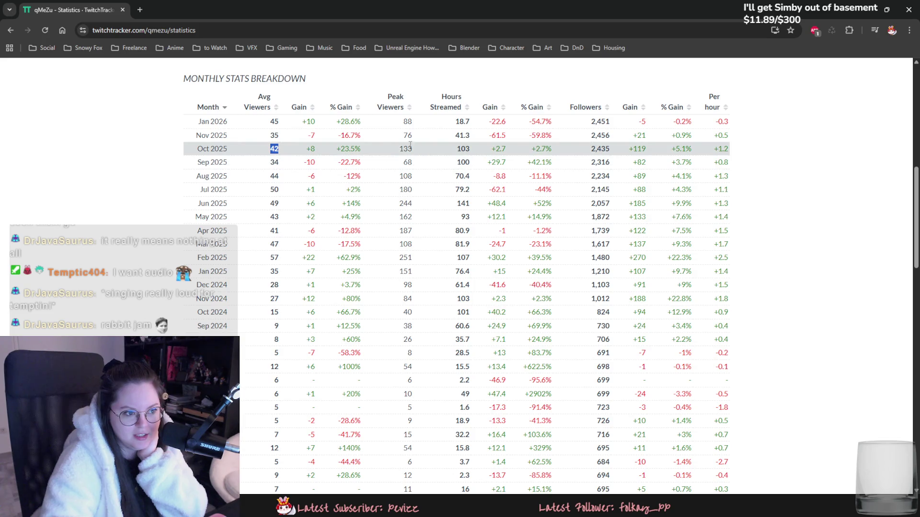
mouse_move(310, 149)
left_mouse_down()
mouse_move(267, 150)
mouse_move(279, 149)
left_mouse_up()
left_click(276, 164)
left_click(290, 160)
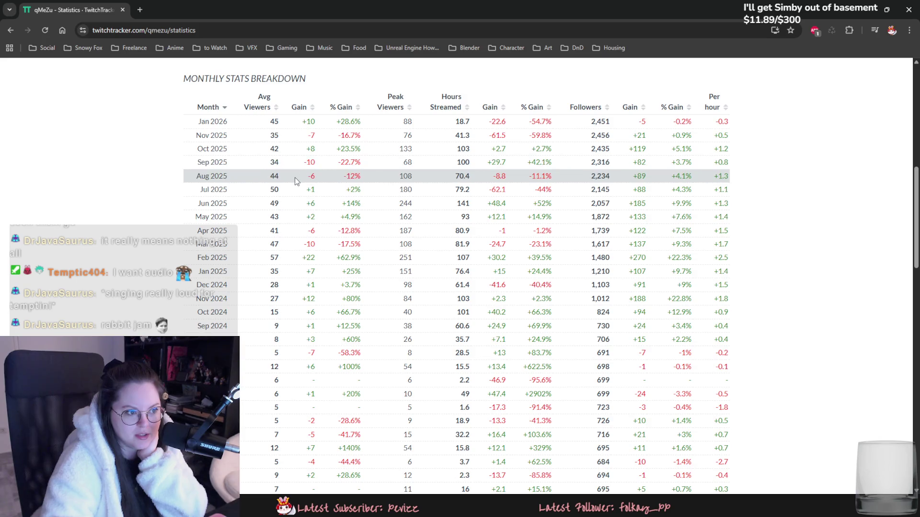
left_click_drag(416, 203, 394, 203)
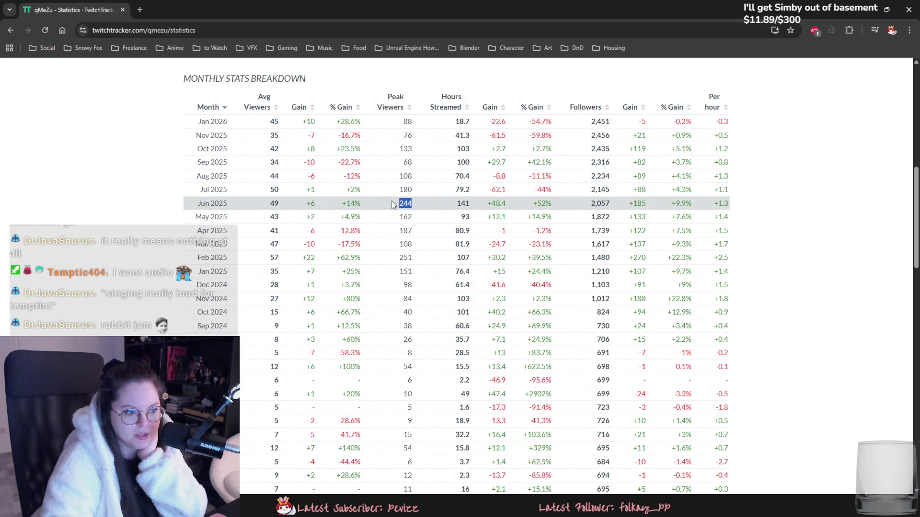
left_click_drag(416, 258, 392, 259)
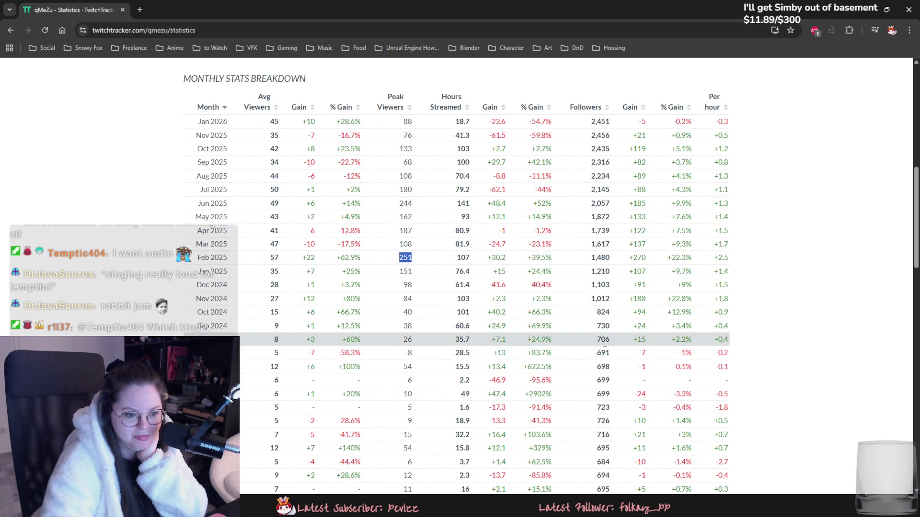
Scroll through the Statistics charts, briefly checking the Blender window before returning.
scroll(590, 351, "down", 7)
scroll(590, 350, "down", 3)
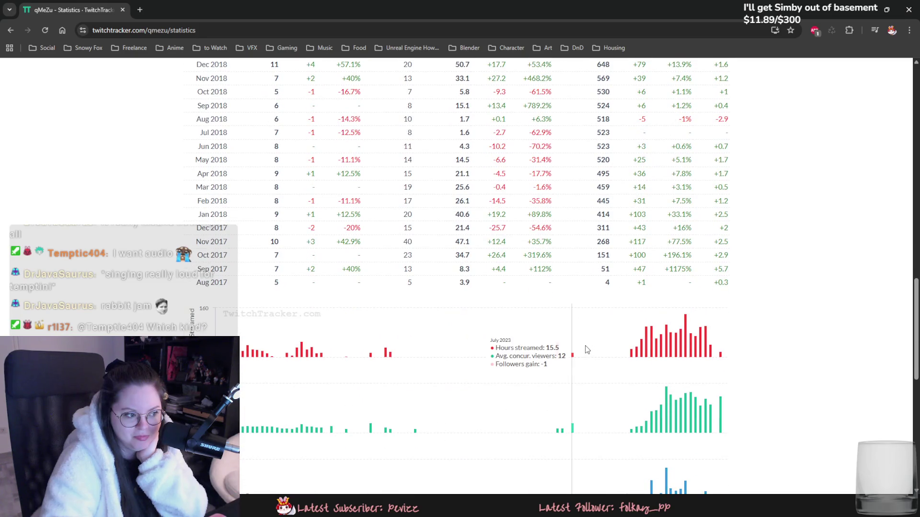
scroll(580, 349, "down", 3)
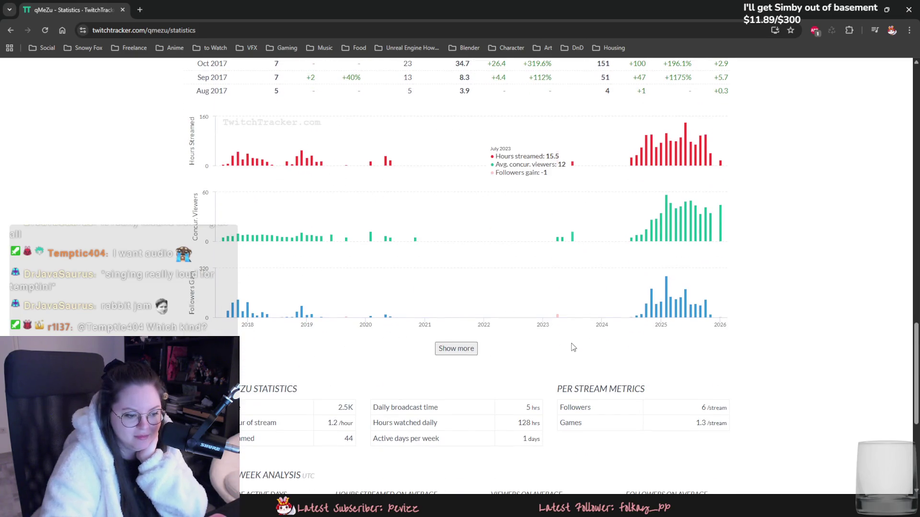
scroll(567, 342, "up", 20)
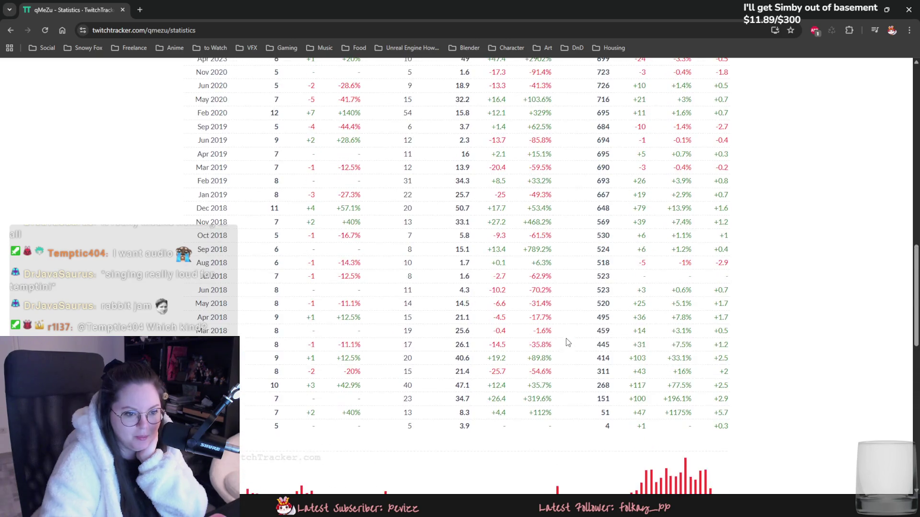
scroll(490, 301, "up", 1)
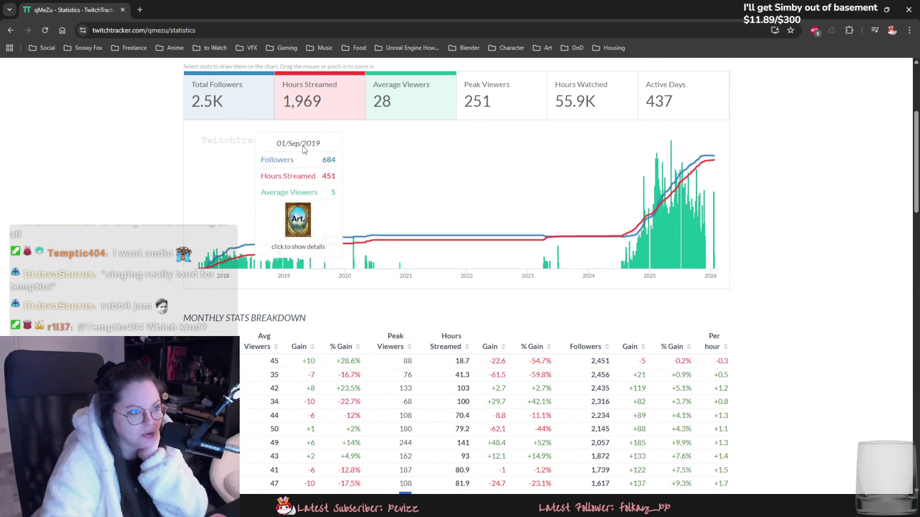
key("alt+Tab")
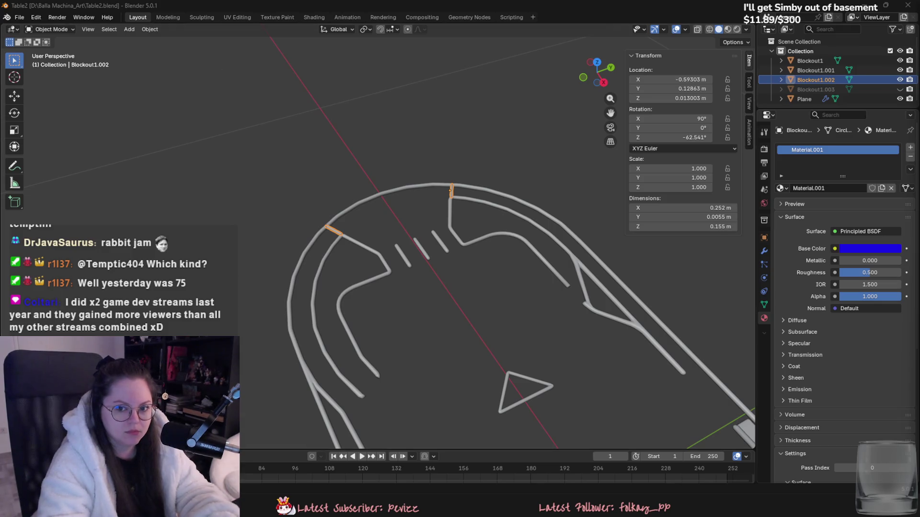
key("alt+Tab")
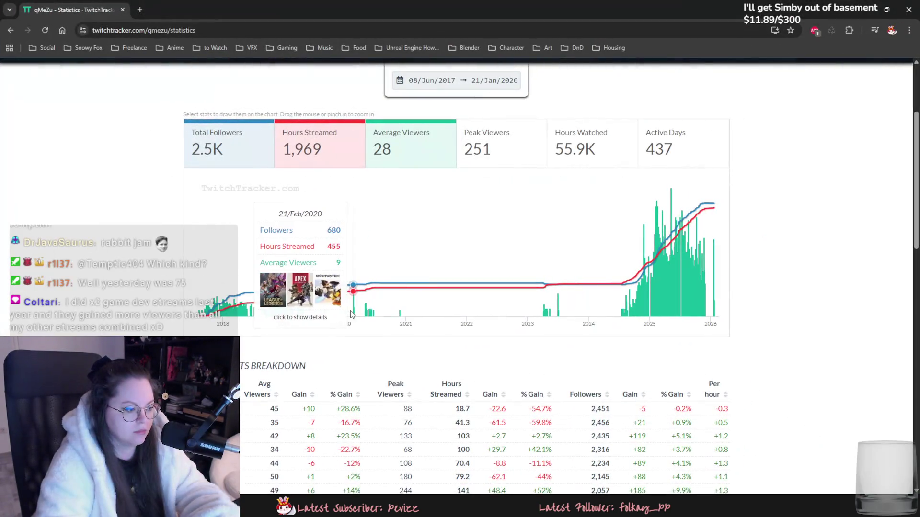
Open the Statistics date range picker and scroll through the page.
scroll(324, 261, "up", 2)
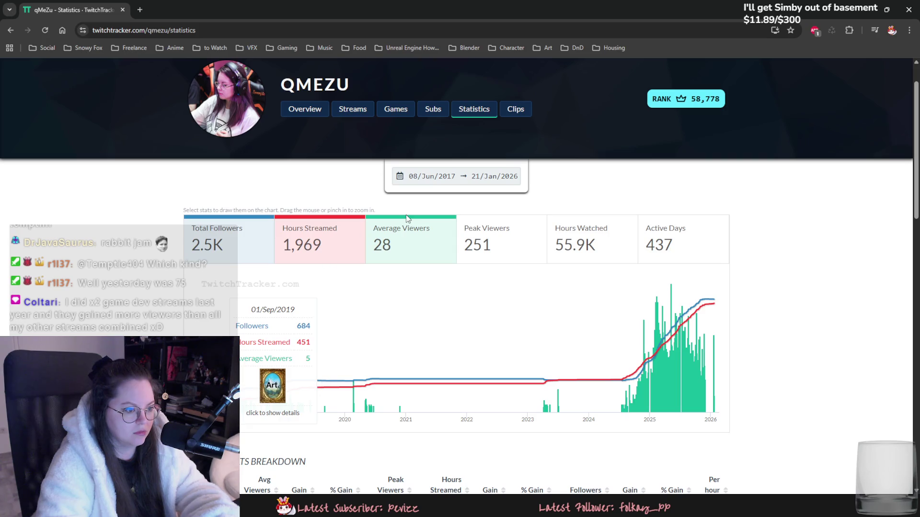
left_click(436, 177)
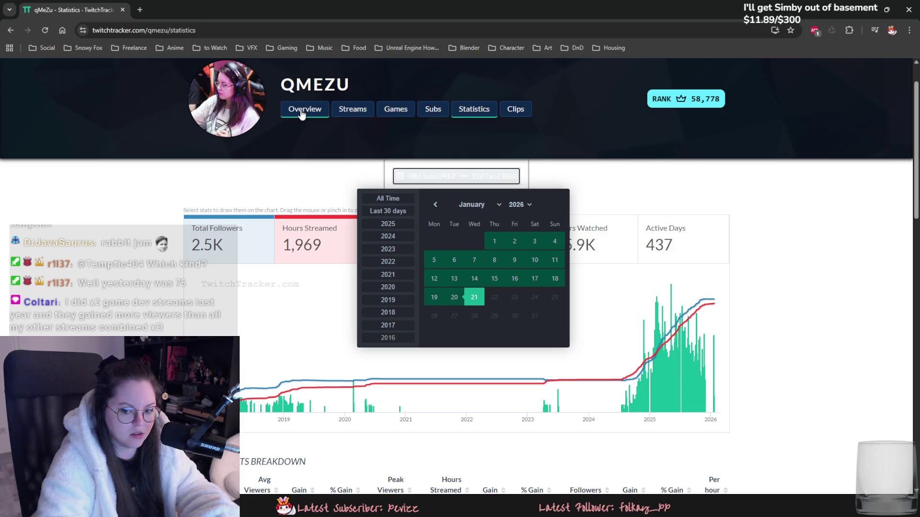
scroll(317, 237, "down", 5)
scroll(326, 239, "down", 5)
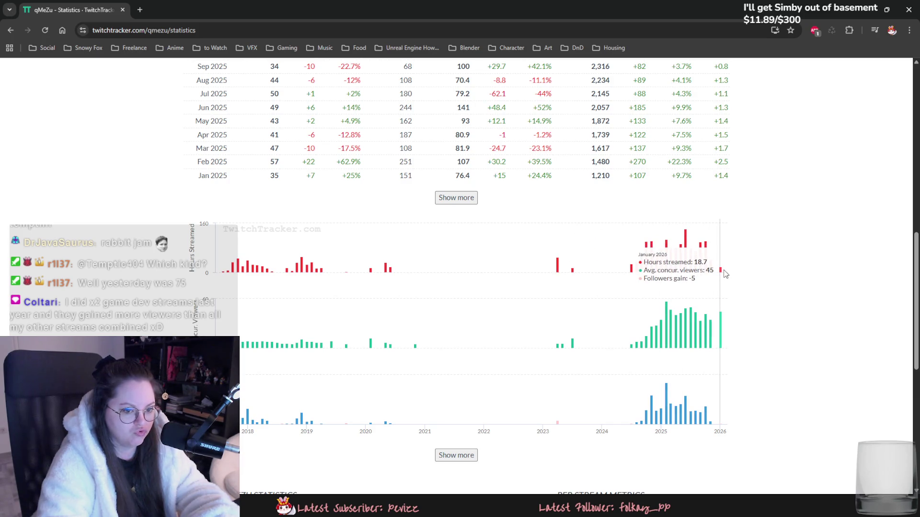
scroll(722, 274, "up", 7)
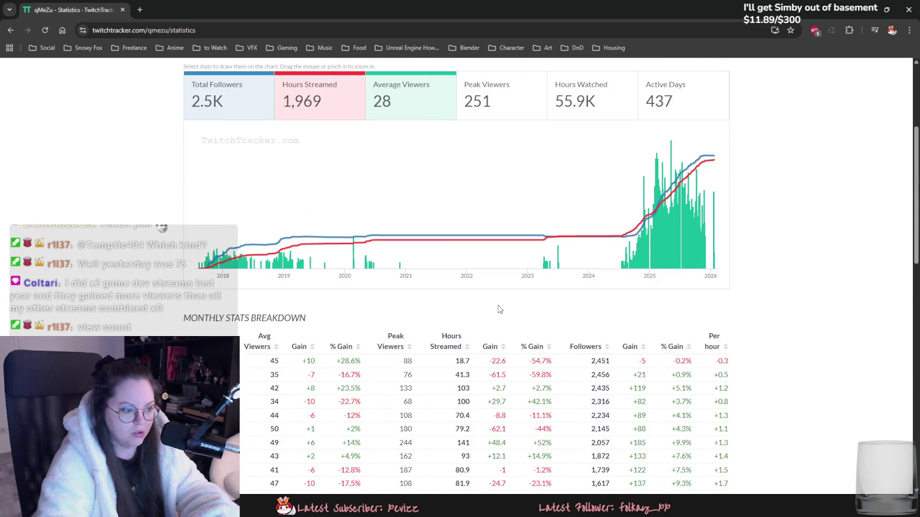
scroll(472, 278, "up", 4)
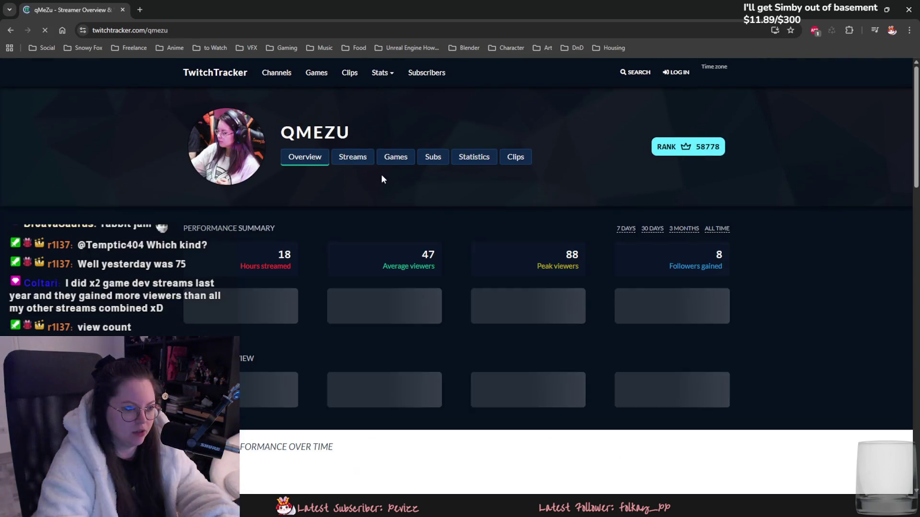
scroll(368, 205, "down", 5)
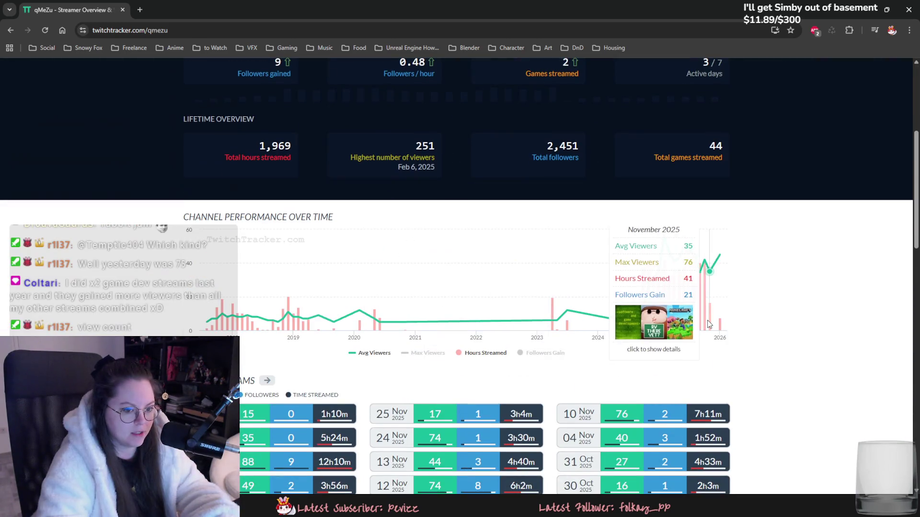
scroll(416, 243, "up", 3)
scroll(334, 294, "down", 9)
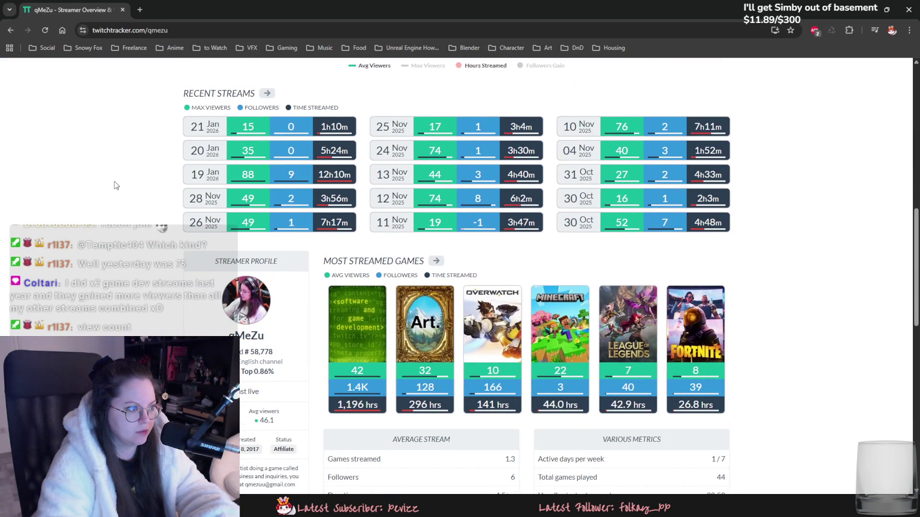
scroll(115, 185, "up", 1)
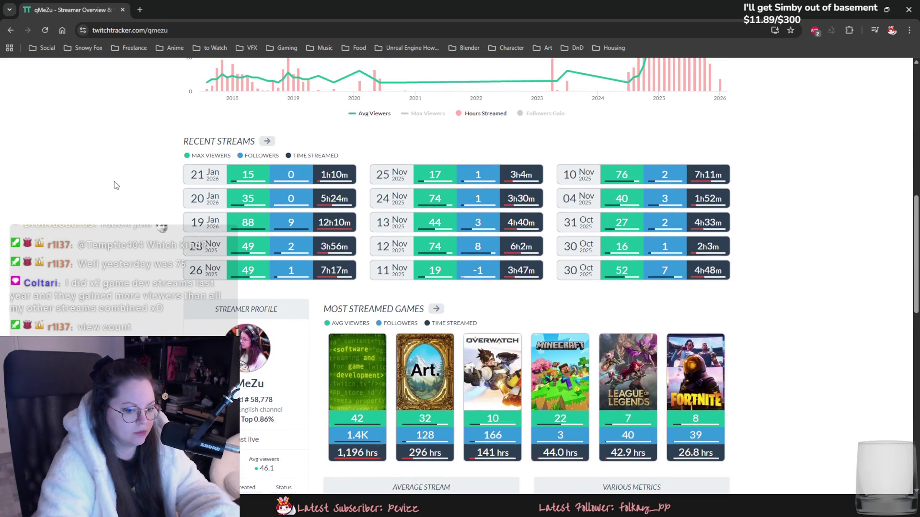
left_click(246, 202)
left_click_drag(434, 297, 419, 301)
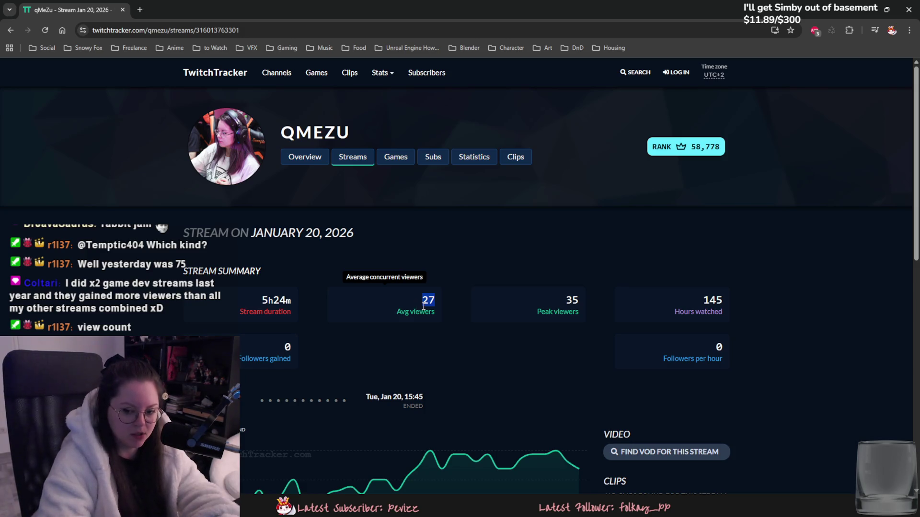
key("alt+Left")
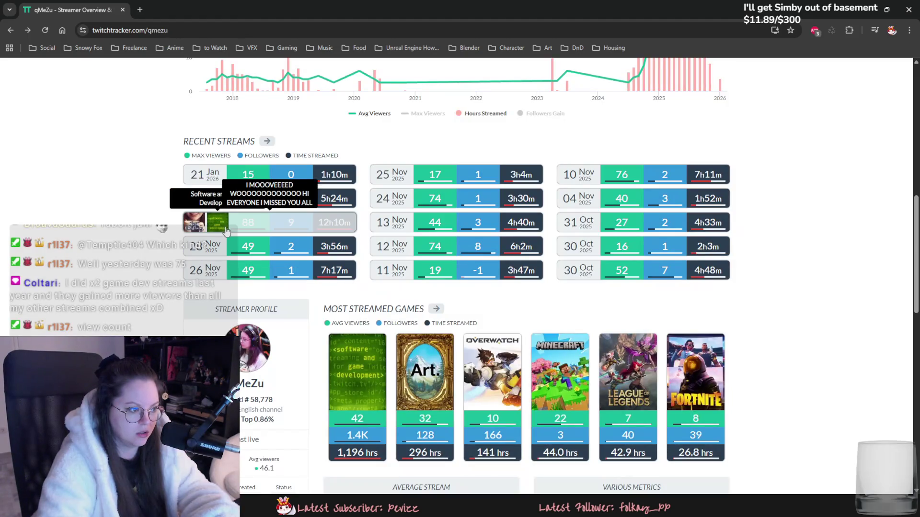
left_click(230, 232)
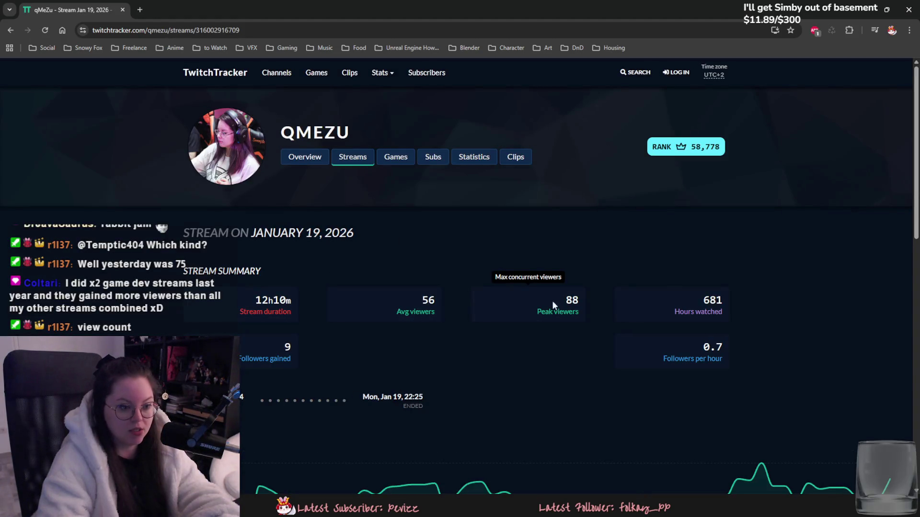
left_click_drag(436, 298, 407, 298)
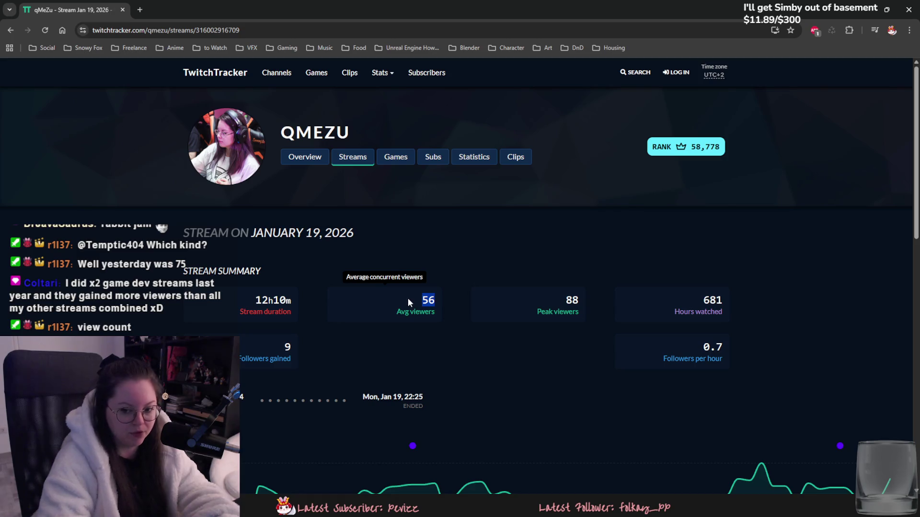
left_click(407, 298)
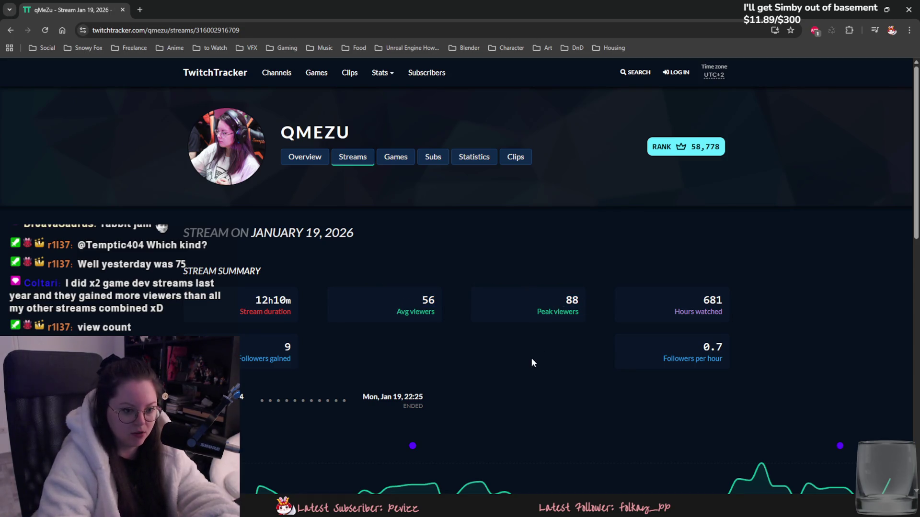
key("alt+Left")
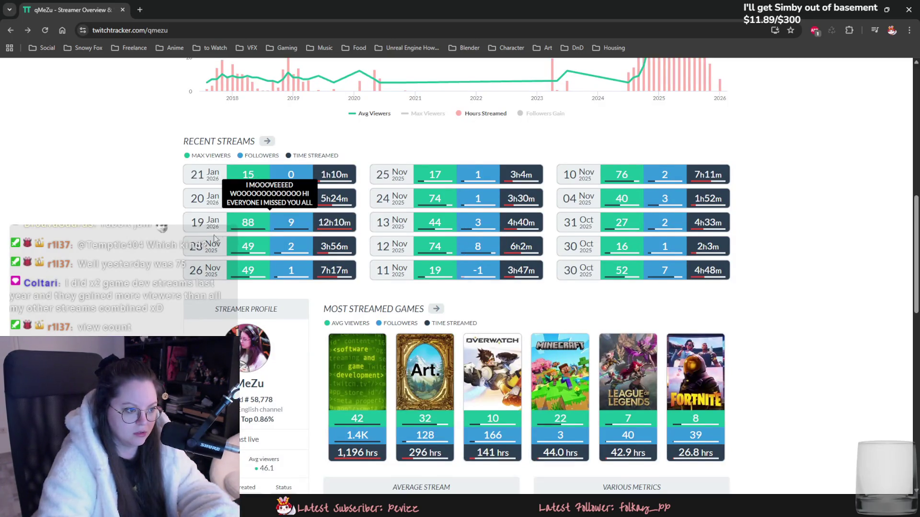
scroll(182, 182, "up", 1)
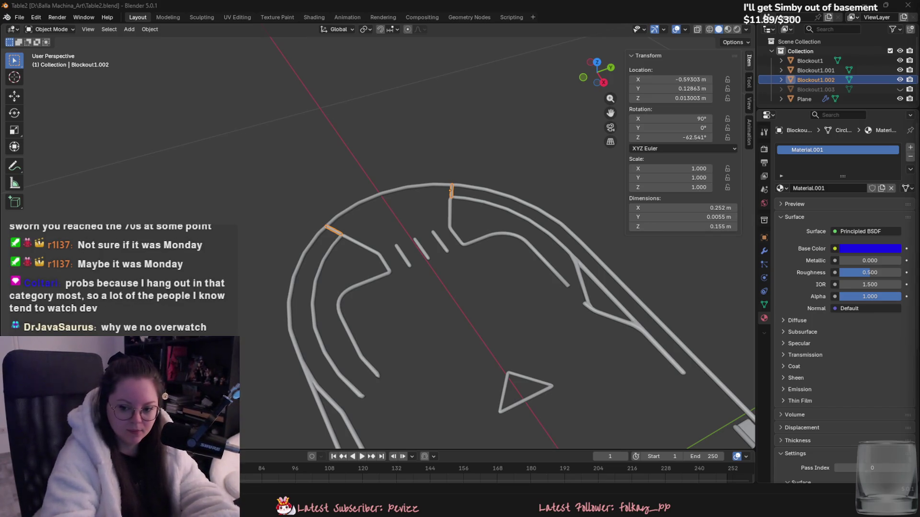
Save Table2.blend, deselect Blockout1.002 and orbit down to a low view of the rails.
mouse_move(432, 324)
middle_mouse_down()
mouse_move(614, 308)
mouse_move(546, 324)
mouse_move(411, 288)
mouse_move(601, 294)
mouse_move(531, 356)
mouse_move(523, 343)
middle_mouse_up()
key("ctrl+s")
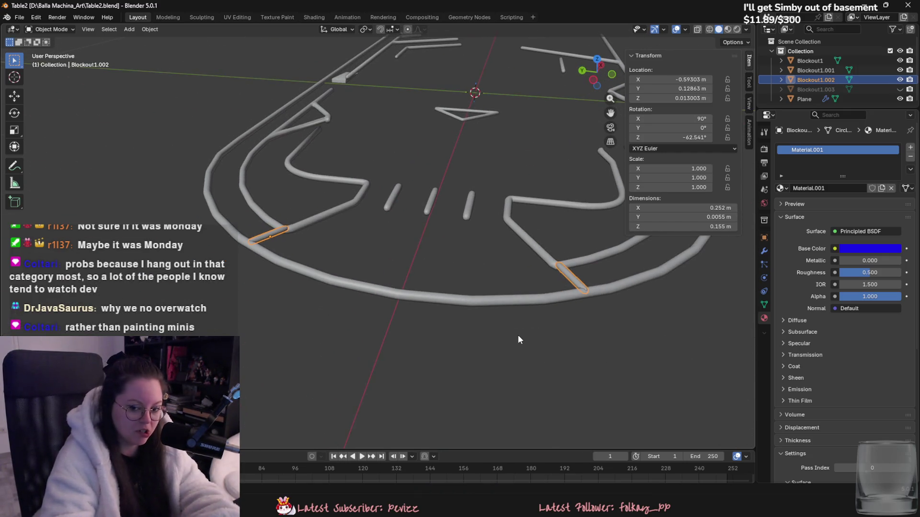
left_click(416, 268)
mouse_move(495, 289)
middle_mouse_down()
mouse_move(487, 303)
mouse_move(393, 310)
middle_mouse_up()
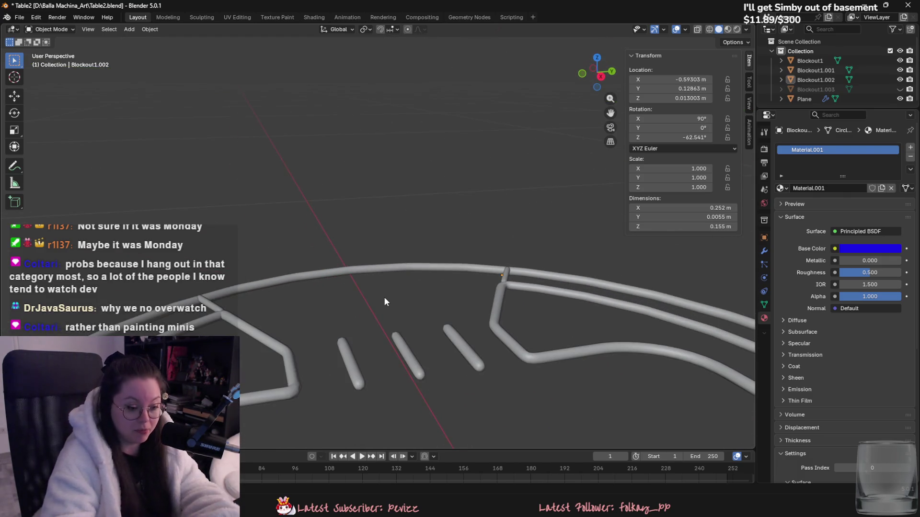
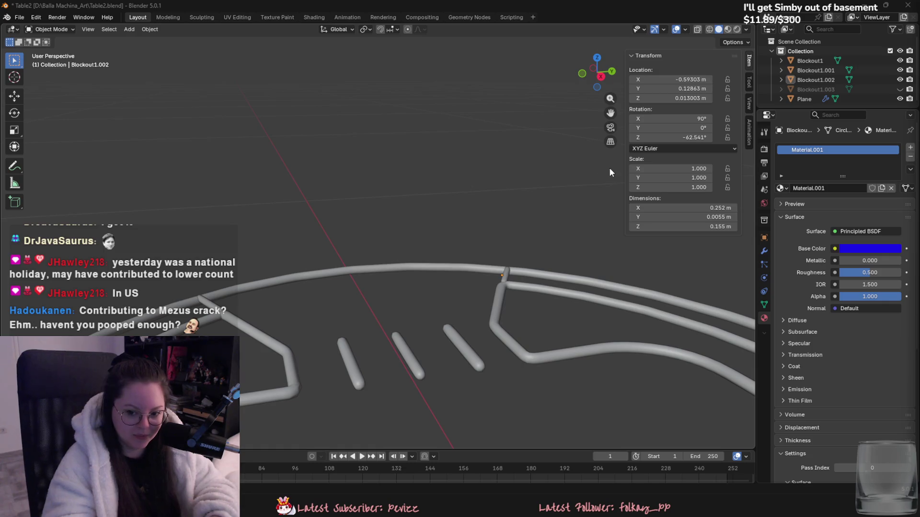
Orbit around the tube track and triangle layout and save Table2.blend.
scroll(541, 207, "down", 5)
mouse_move(541, 208)
middle_mouse_down()
mouse_move(688, 262)
mouse_move(566, 264)
middle_mouse_up()
middle_click_drag(370, 269, 582, 300)
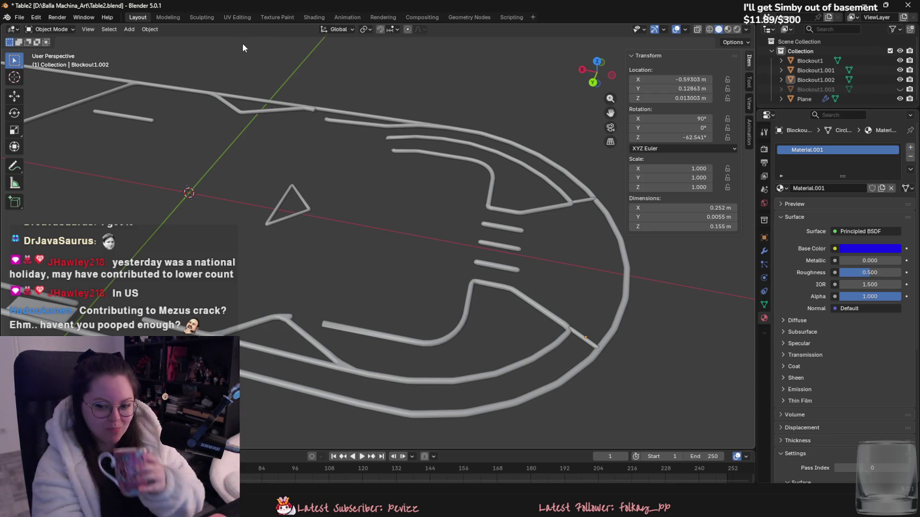
mouse_move(533, 109)
middle_mouse_down()
mouse_move(474, 160)
mouse_move(511, 197)
mouse_move(498, 286)
mouse_move(534, 283)
mouse_move(516, 261)
middle_mouse_up()
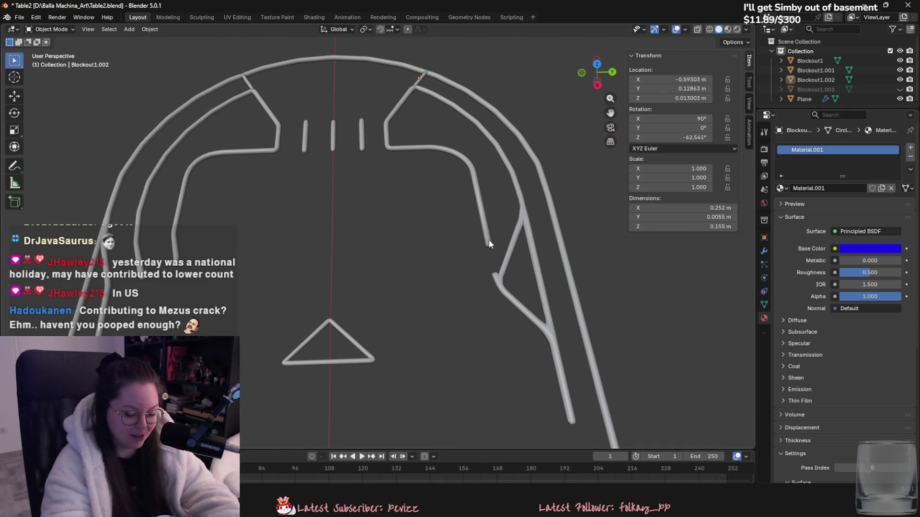
scroll(416, 245, "down", 3)
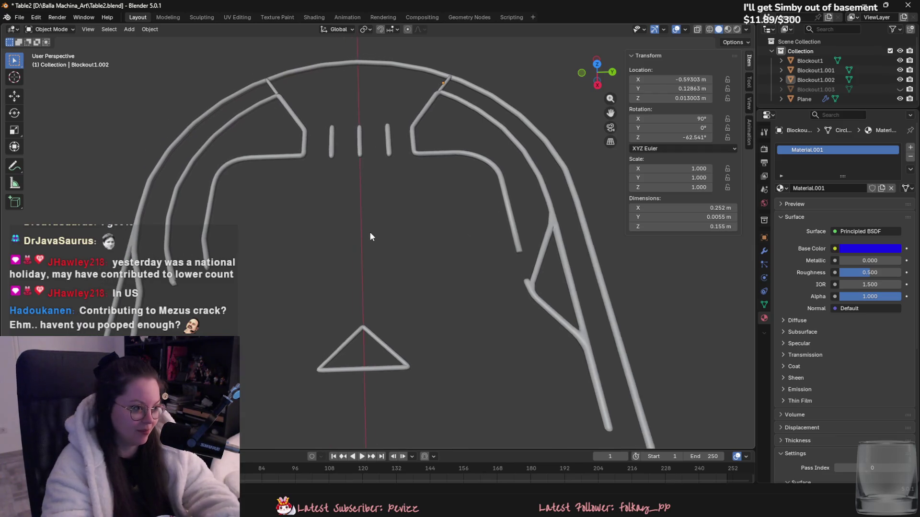
scroll(372, 279, "up", 2)
key("ctrl+s")
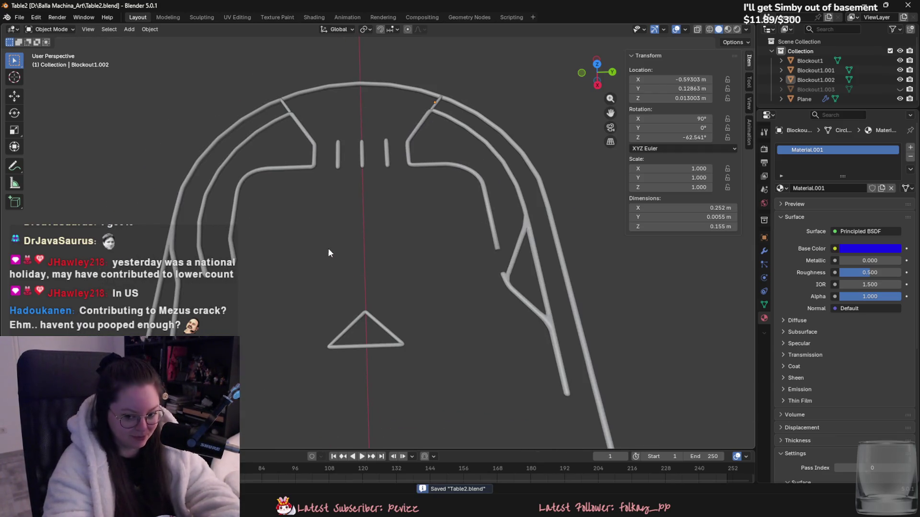
scroll(294, 236, "down", 2)
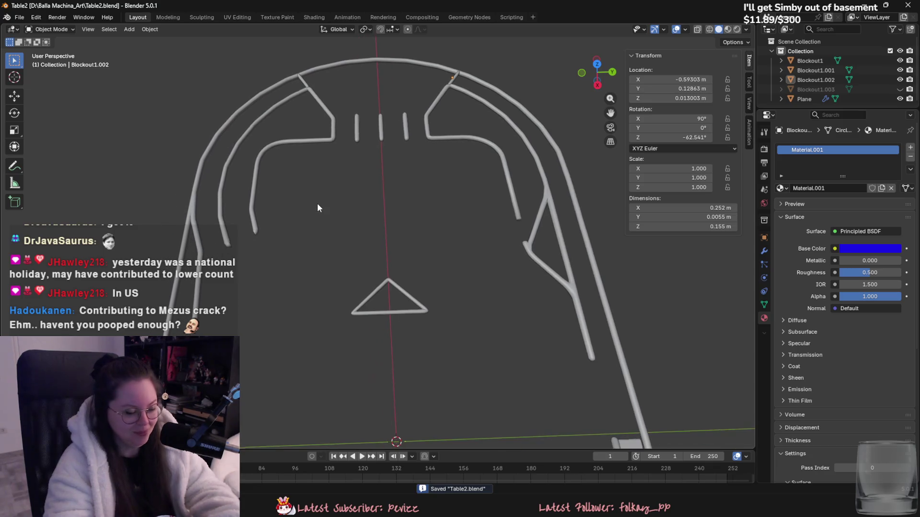
scroll(315, 197, "up", 5)
middle_click_drag(237, 228, 288, 230)
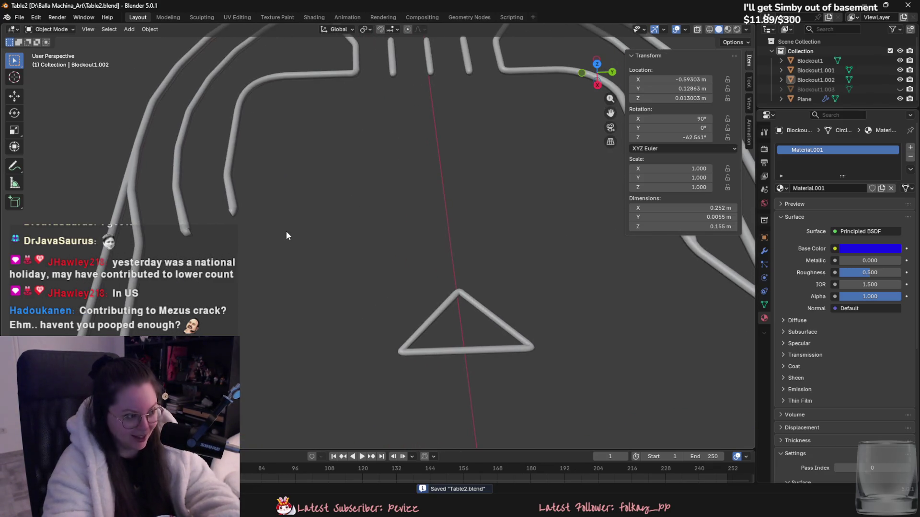
mouse_move(243, 206)
middle_mouse_down()
mouse_move(338, 228)
mouse_move(281, 216)
mouse_move(381, 215)
mouse_move(341, 228)
mouse_move(428, 224)
mouse_move(432, 231)
middle_mouse_up()
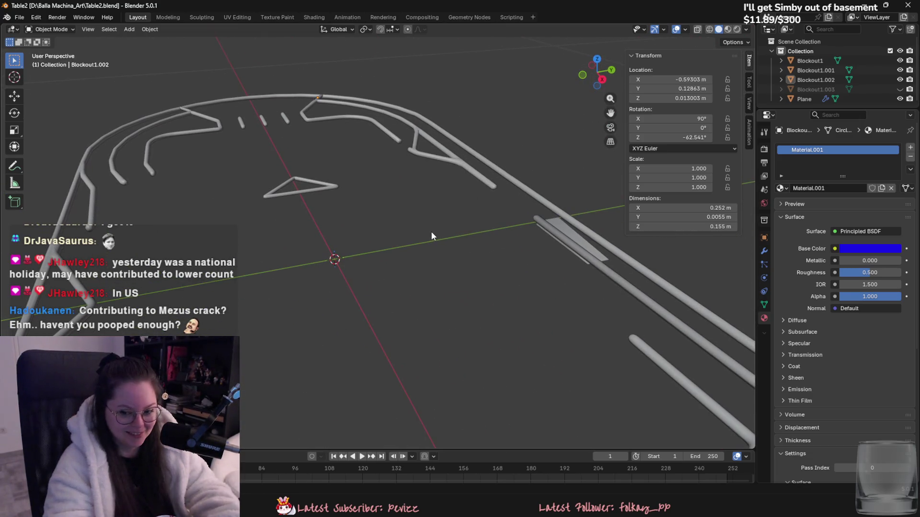
key("ctrl+s")
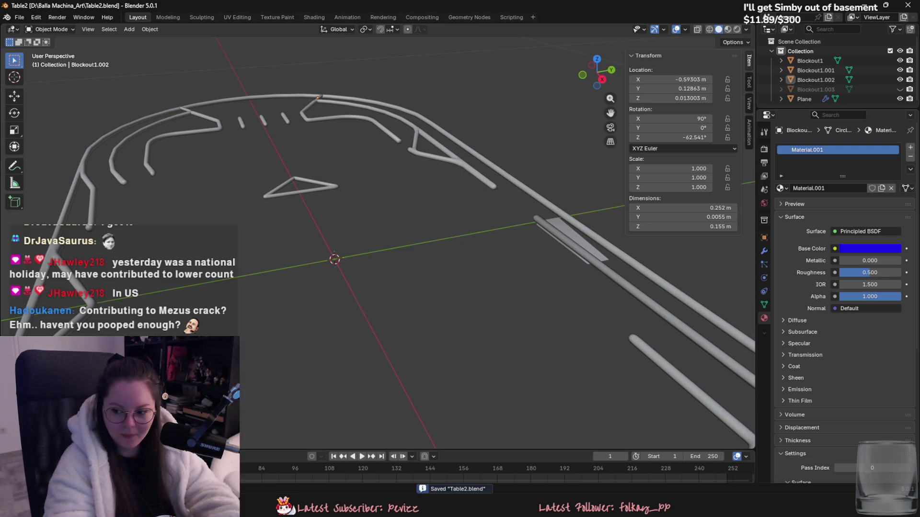
In Blockout1.002's Edit Mode, keep only the right edge loop selected, then save.
mouse_move(378, 101)
middle_mouse_down()
mouse_move(394, 150)
mouse_move(384, 157)
mouse_move(526, 152)
mouse_move(554, 116)
mouse_move(426, 151)
mouse_move(454, 185)
mouse_move(479, 376)
mouse_move(517, 335)
middle_mouse_up()
left_click(483, 371)
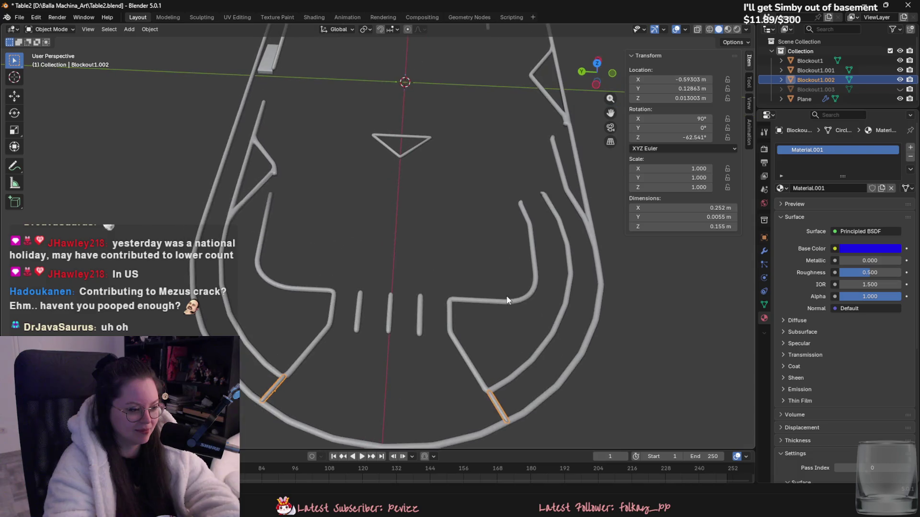
key("Tab")
left_click(506, 413, "alt")
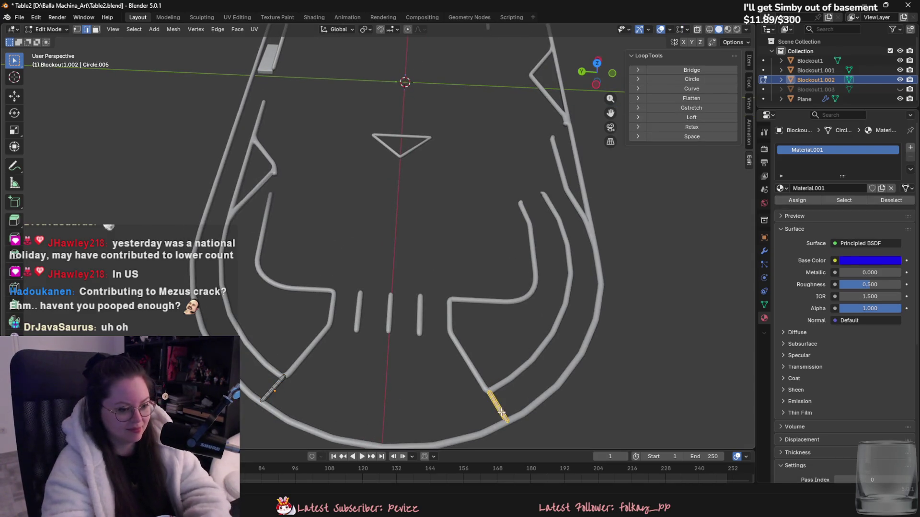
key("Tab")
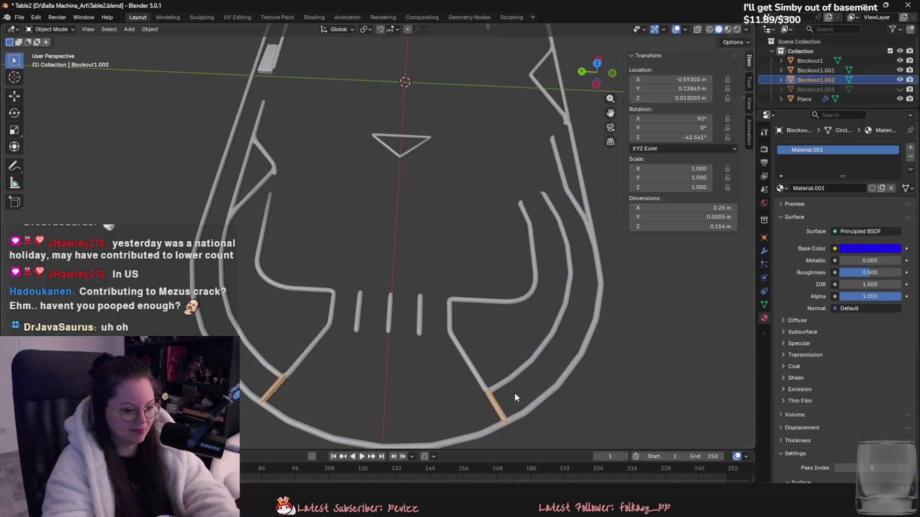
key("ctrl+s")
Pull back to the whole track, deselect the tube piece, save, and start a second Blender window.
scroll(507, 378, "down", 4)
mouse_move(508, 378)
middle_mouse_down()
mouse_move(402, 330)
mouse_move(345, 341)
mouse_move(422, 371)
mouse_move(396, 375)
middle_mouse_up()
left_click(321, 275)
key("ctrl+s")
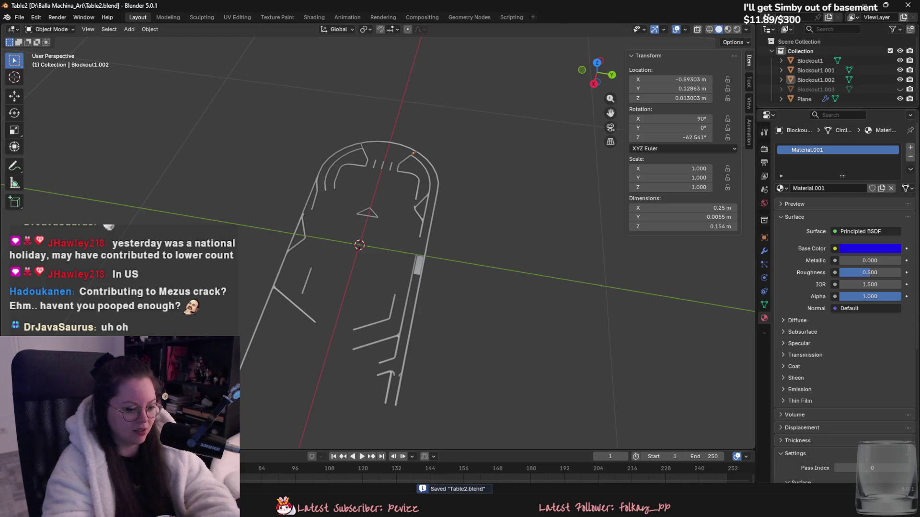
right_click(547, 452)
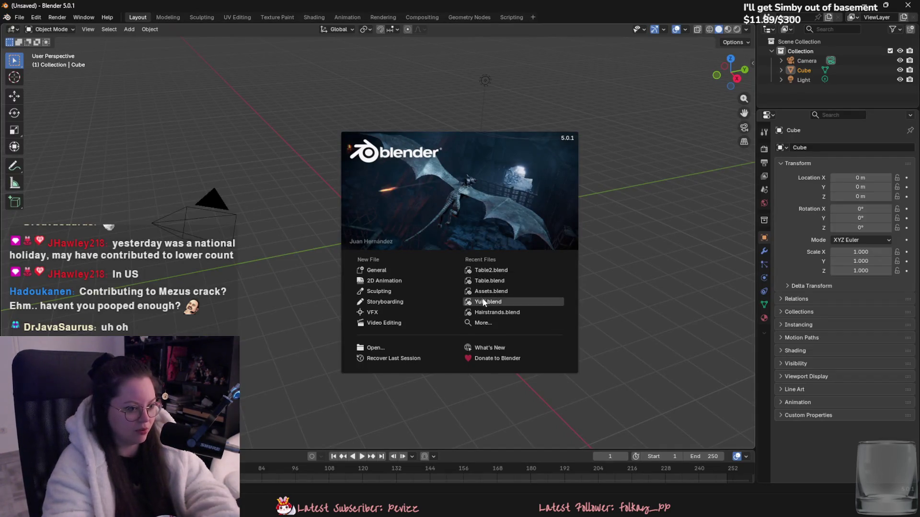
Load Yuki.blend from the splash screen, orbit to a near-front view of the character and save.
left_click(486, 302)
mouse_move(365, 242)
middle_mouse_down()
mouse_move(345, 258)
mouse_move(350, 250)
middle_mouse_up()
key("ctrl+s")
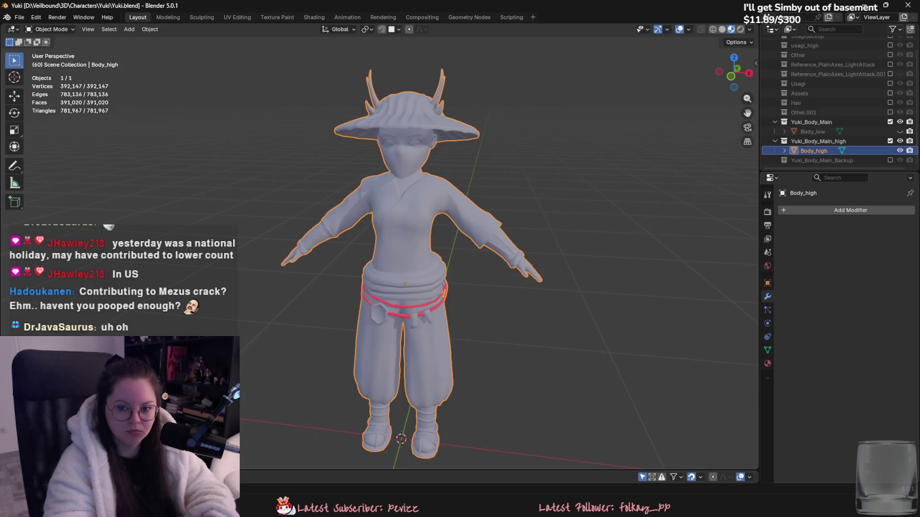
middle_click_drag(464, 185, 493, 180)
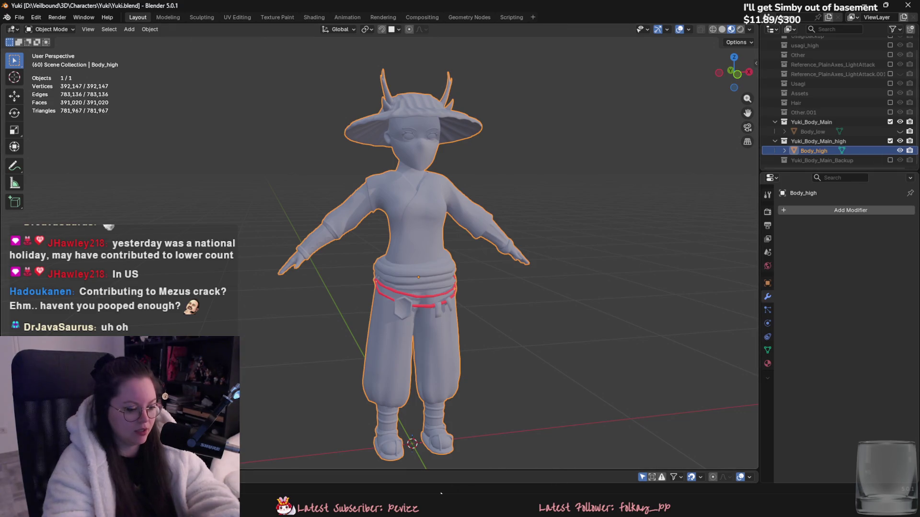
key("super")
Launch Steam, exit Family View with the PIN, and start Substance 3D Painter from the library.
type("steam")
key("Return")
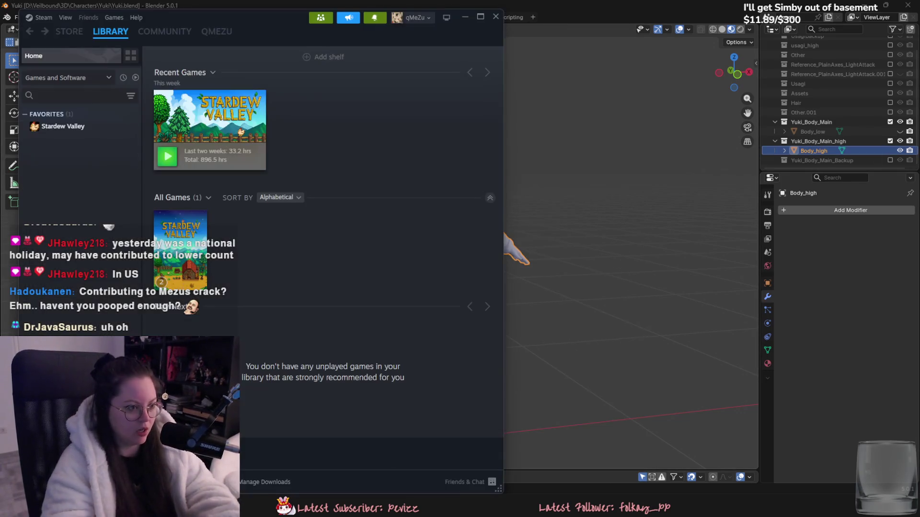
left_click(320, 17)
type("****")
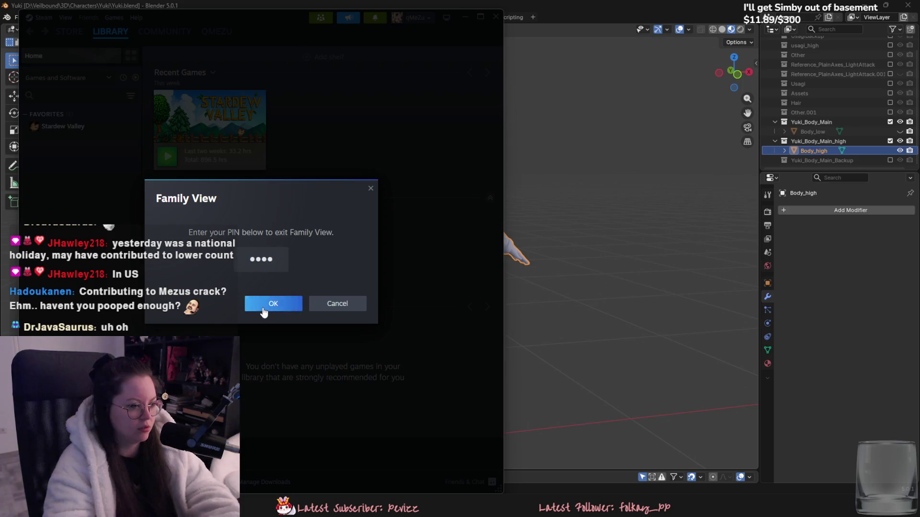
left_click(285, 317)
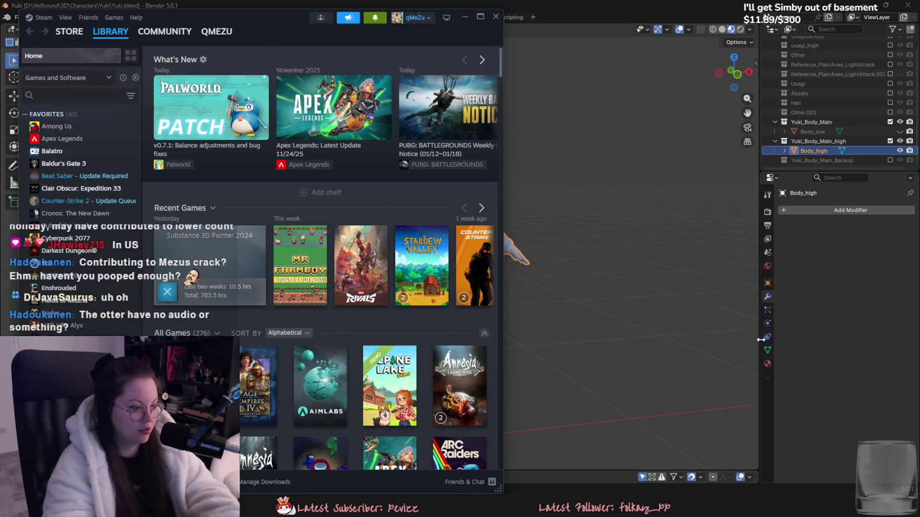
left_click(682, 323)
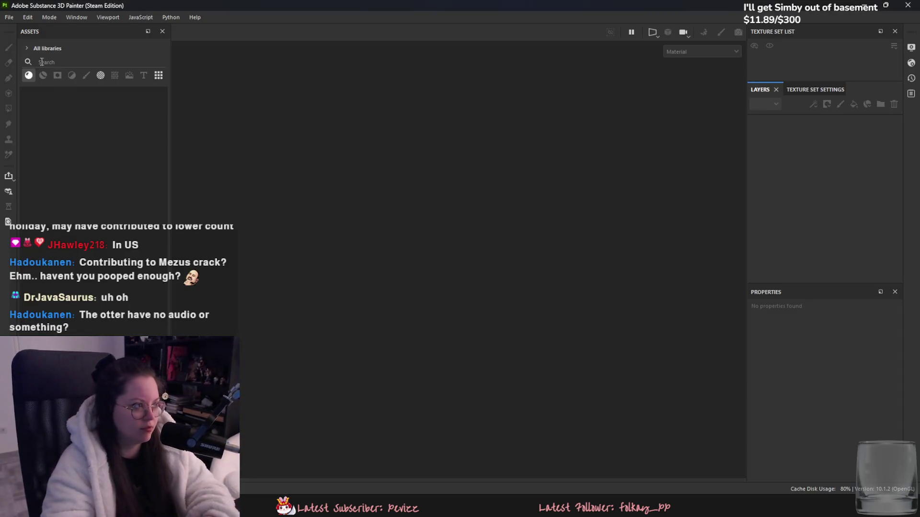
Create a new project using Yuki_low.fbx from the Veilbound/3D/Characters/Yuki folder.
left_click(6, 18)
mouse_move(28, 52)
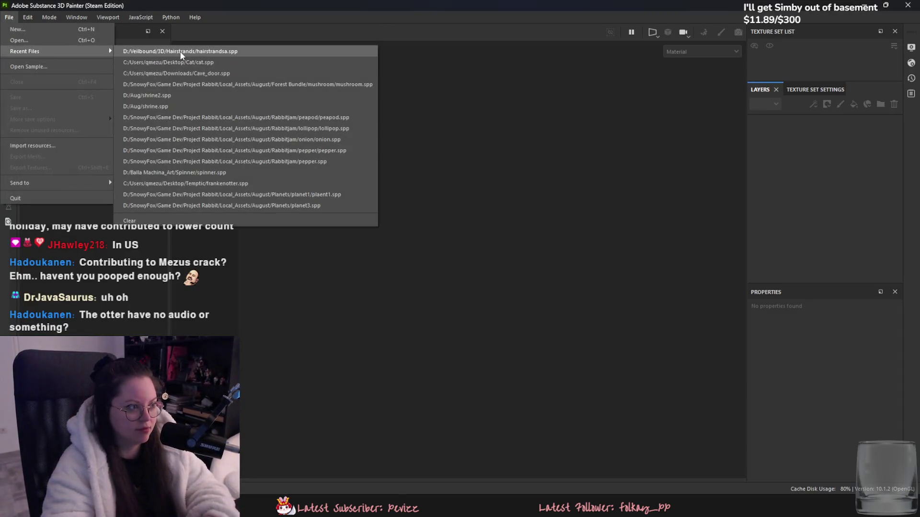
left_click(9, 17)
left_click(19, 28)
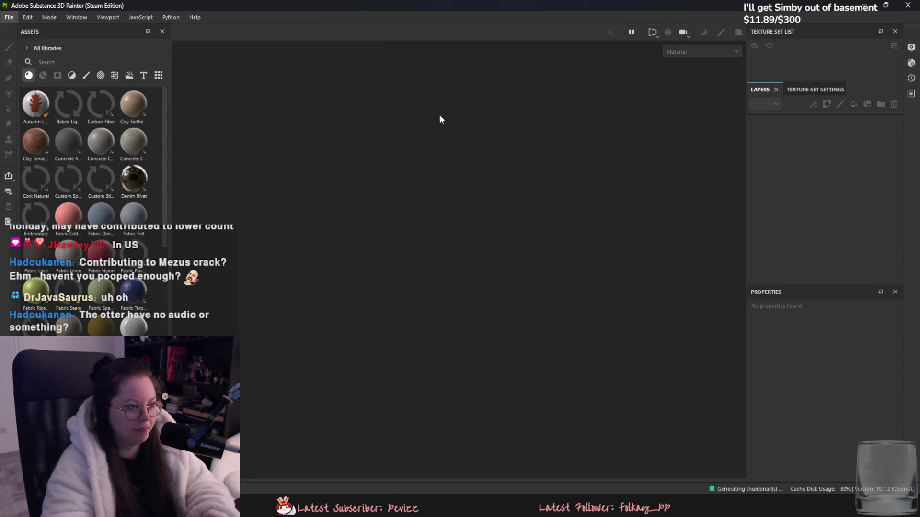
left_click(556, 145)
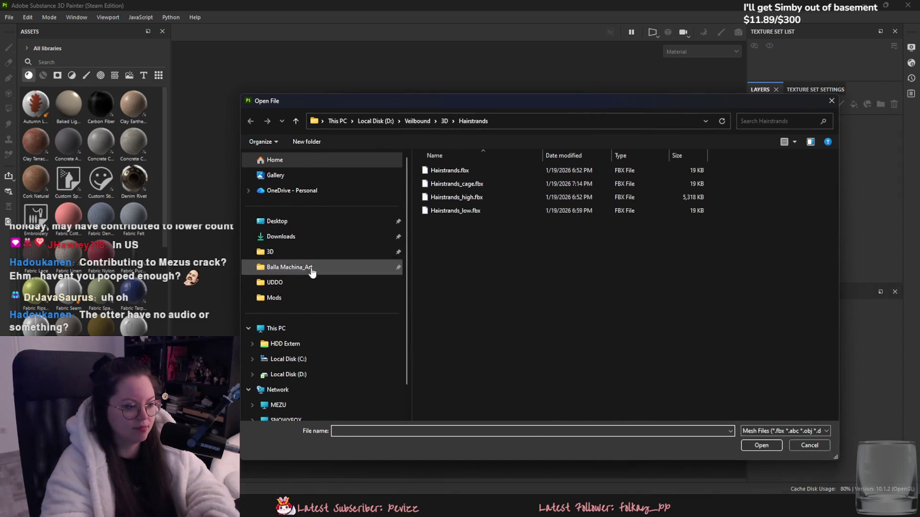
left_click(418, 122)
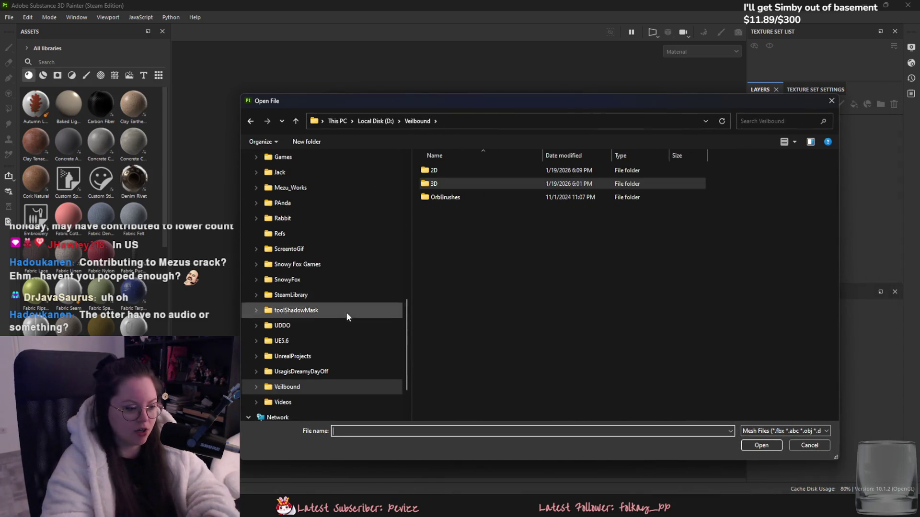
scroll(326, 360, "up", 5)
double_click(436, 183)
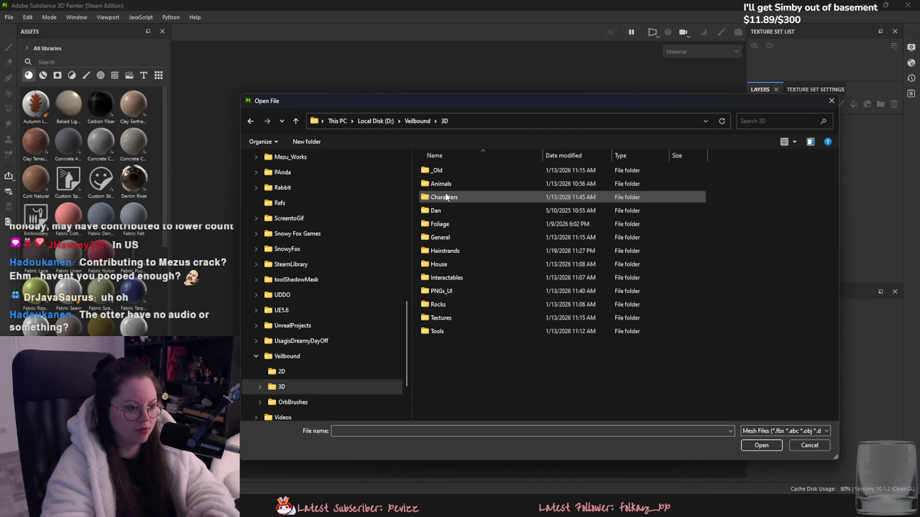
double_click(444, 197)
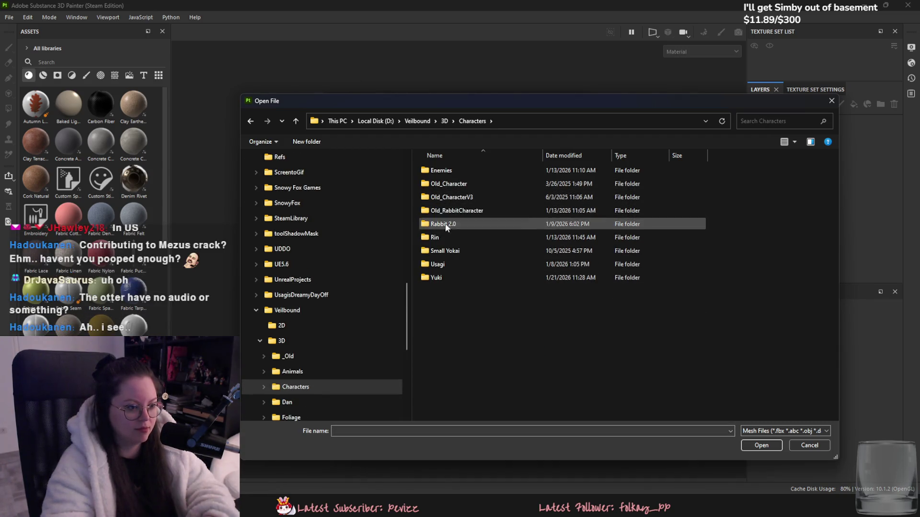
double_click(452, 275)
double_click(448, 184)
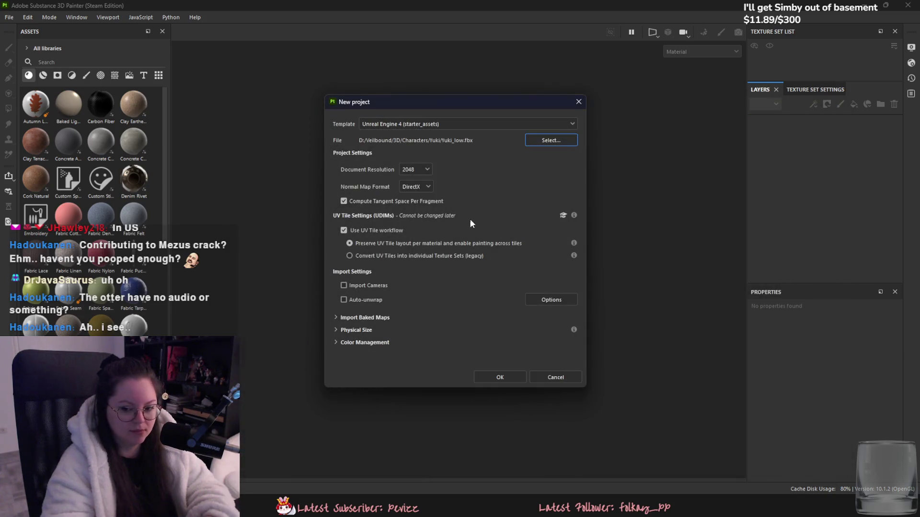
left_click(493, 370)
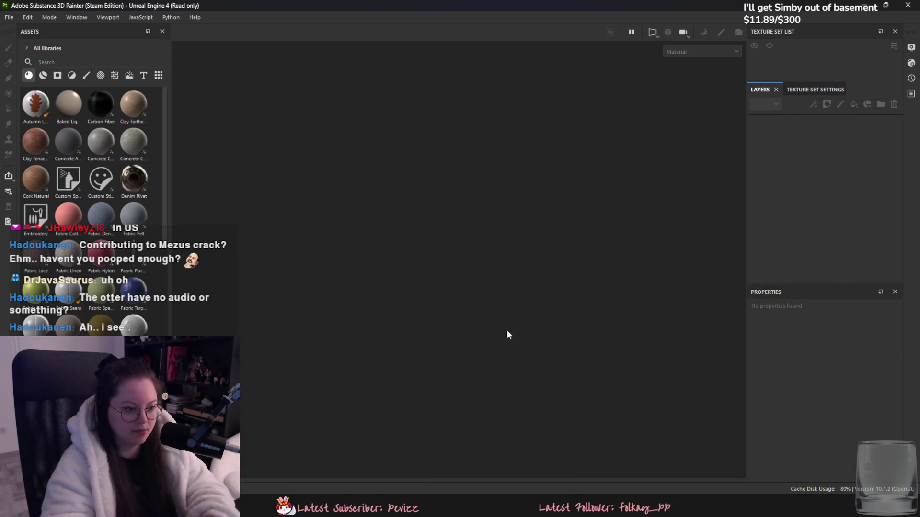
Switch between the mesh map baking mode and painting mode.
left_click(701, 31)
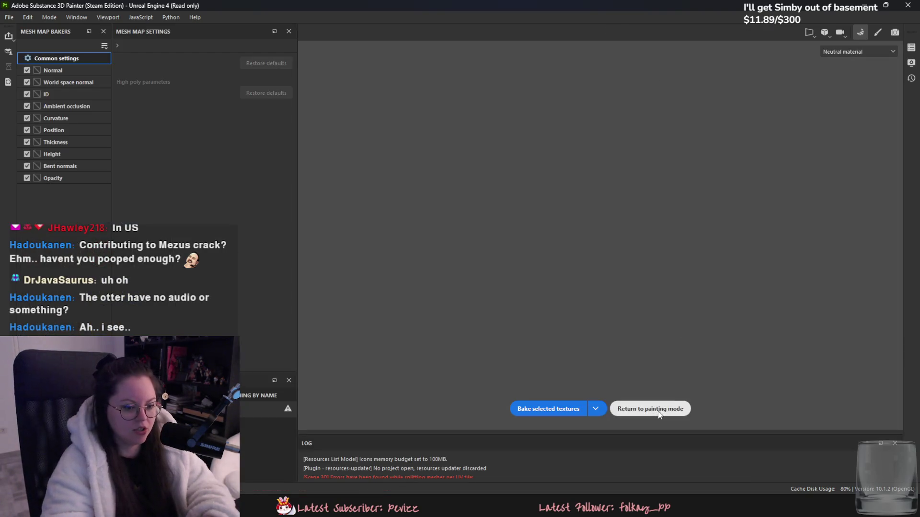
left_click(650, 410)
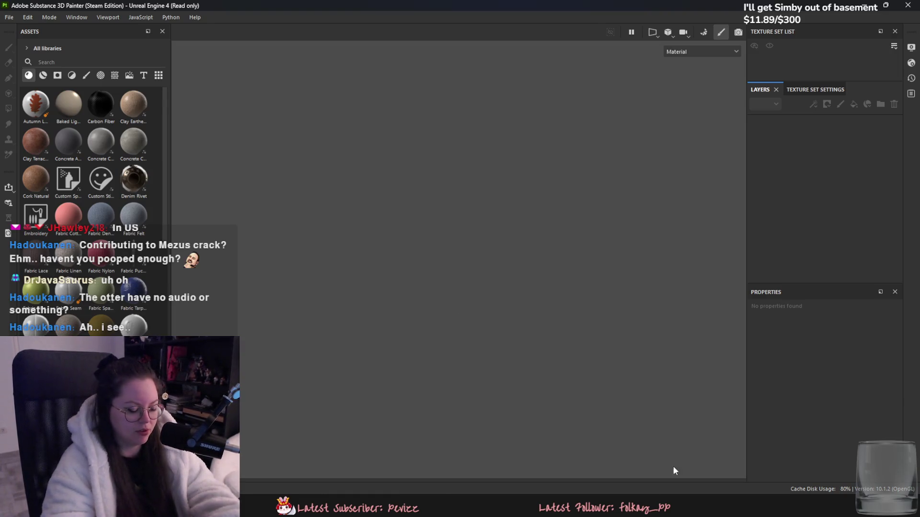
mouse_move(555, 508)
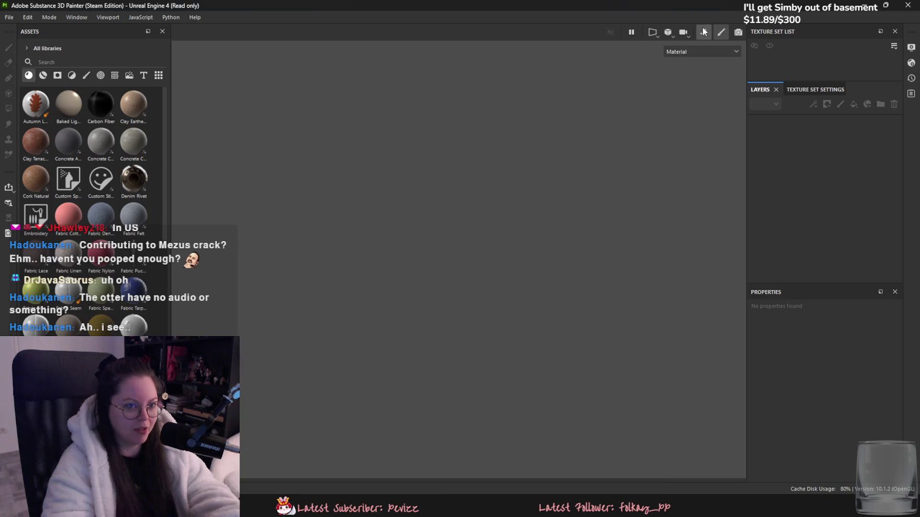
left_click(703, 31)
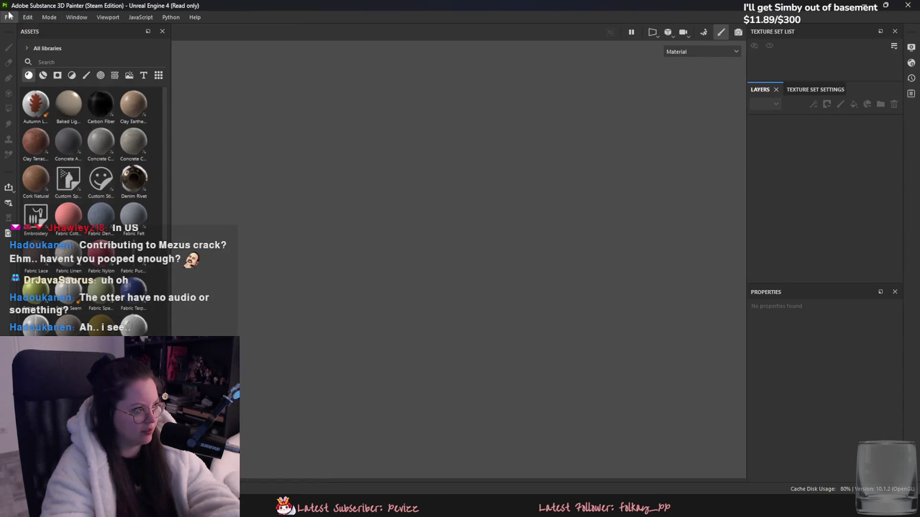
left_click(9, 17)
Start another new project from Yuki_low.fbx discarding old changes, then hide Body_high in Blender.
mouse_move(25, 52)
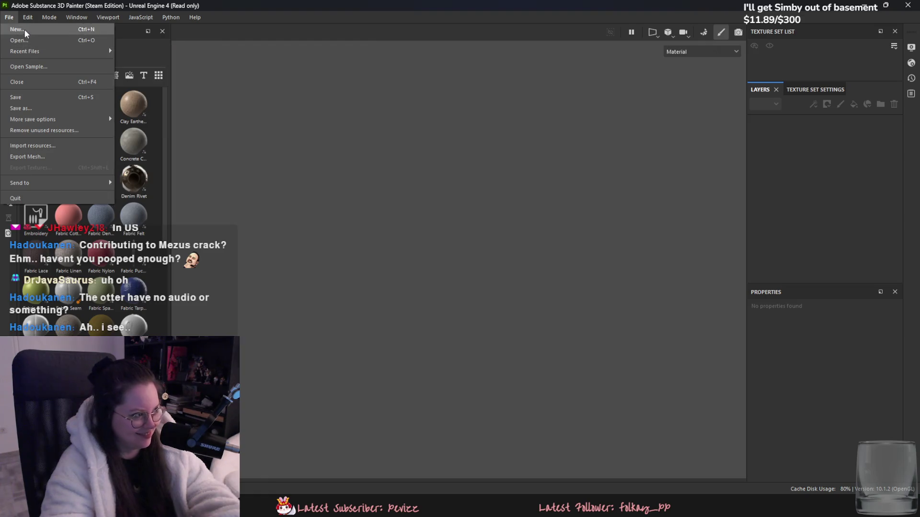
left_click(19, 29)
left_click(563, 146)
double_click(484, 184)
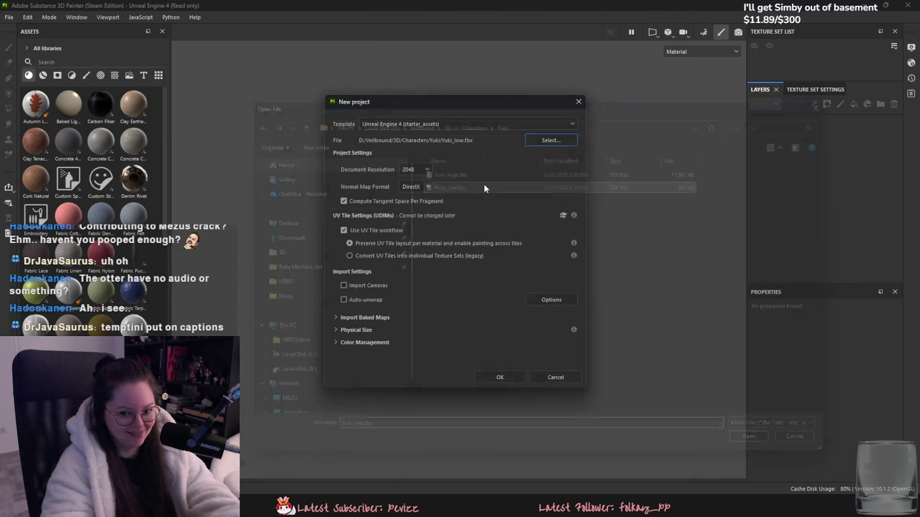
left_click(496, 375)
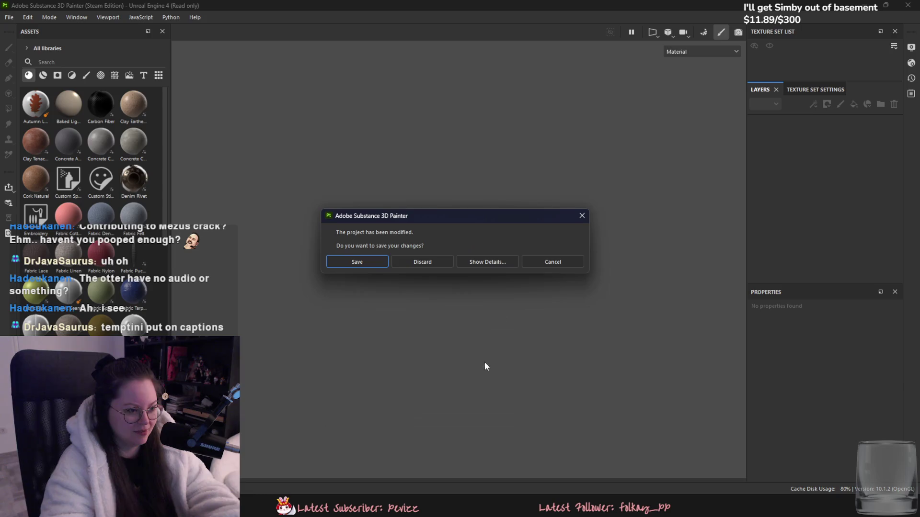
left_click(406, 262)
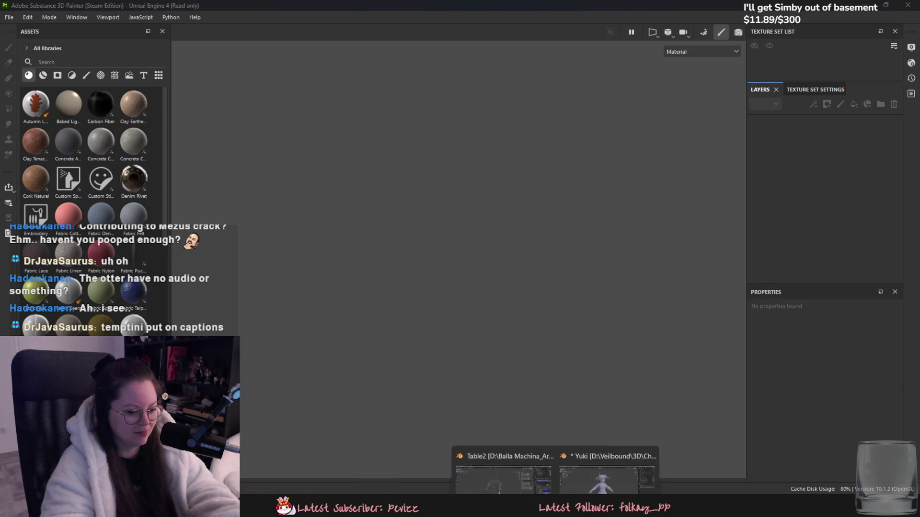
left_click(583, 459)
left_click(900, 151)
Show and select Body_low, then export it as FBX over Yuki_low.fbx.
left_click(900, 131)
left_click(849, 131)
left_click(20, 17)
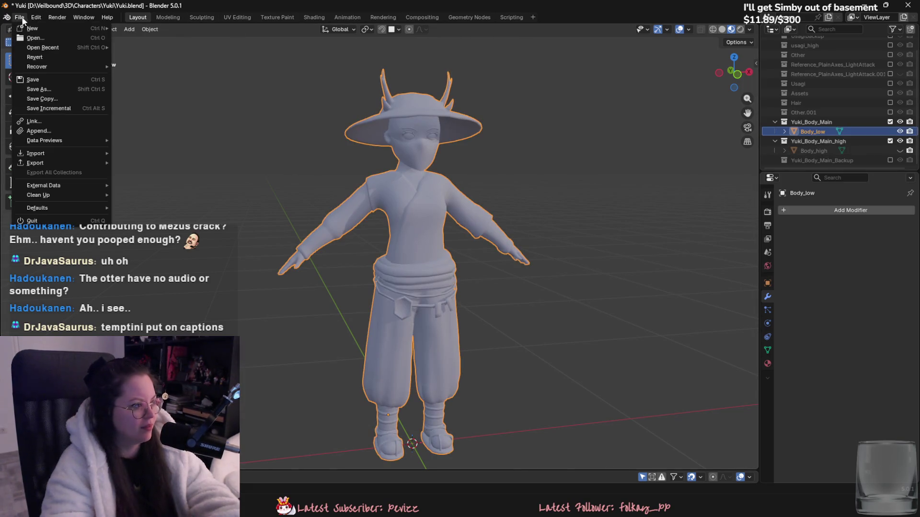
mouse_move(47, 165)
left_click(158, 232)
left_click(255, 77)
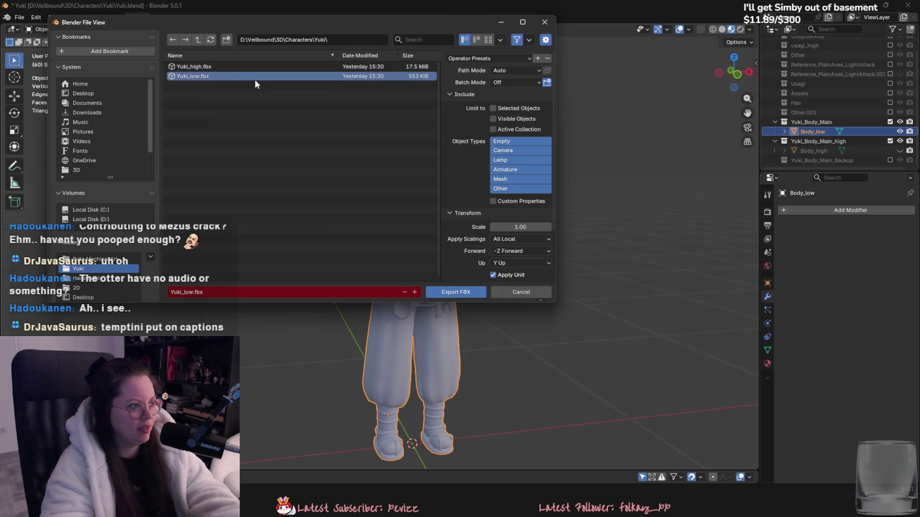
scroll(509, 255, "down", 3)
left_click(478, 259)
left_click(479, 292)
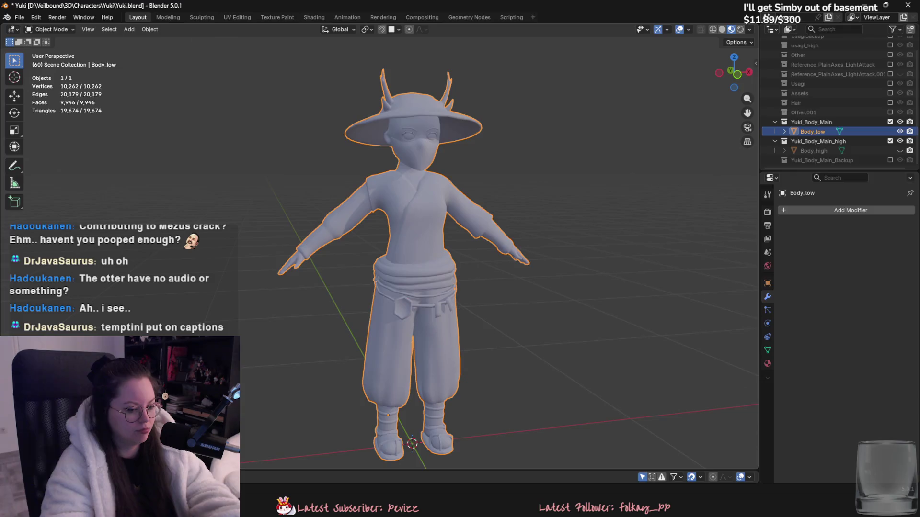
In Substance Painter, start a new project from Yuki_low.fbx, discarding the previous project's changes.
key("alt+Tab")
left_click(9, 17)
left_click(19, 29)
left_click(550, 139)
double_click(479, 185)
left_click(500, 373)
left_click(431, 264)
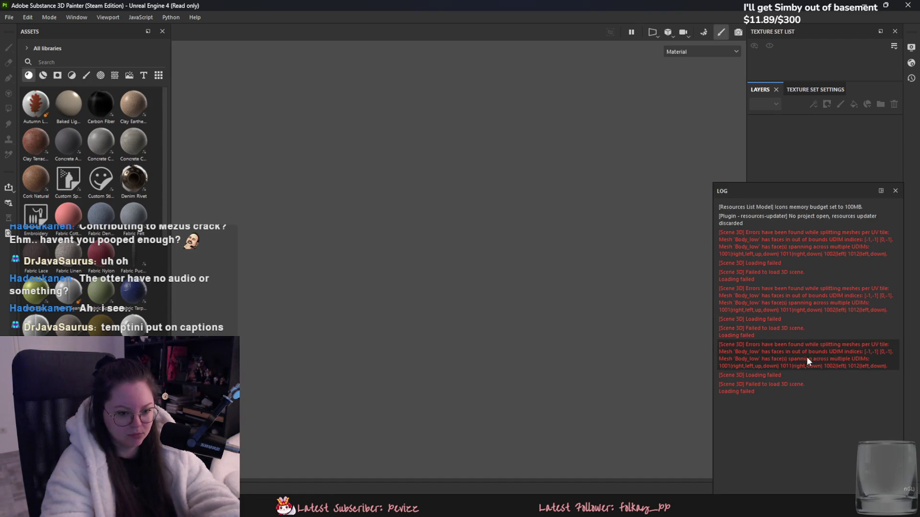
Bring the Yuki Blender window back to the front from the taskbar.
left_click(556, 508)
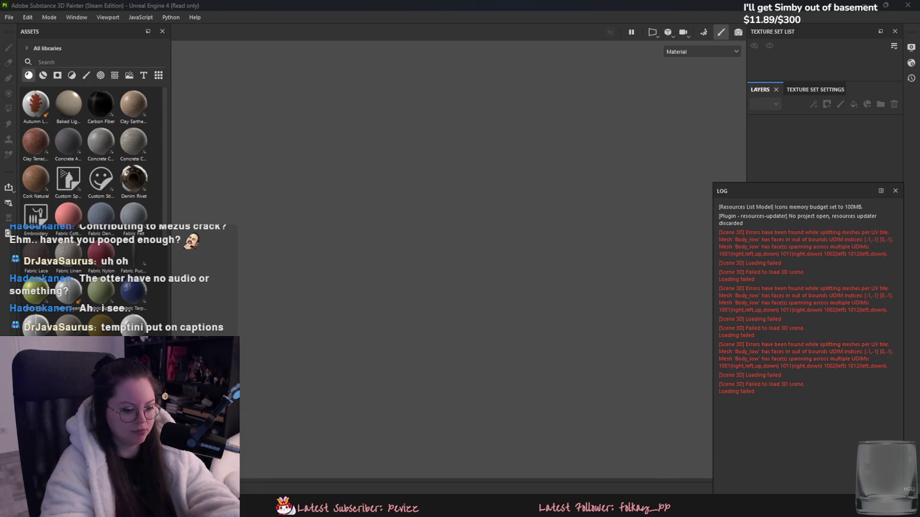
left_click(597, 479)
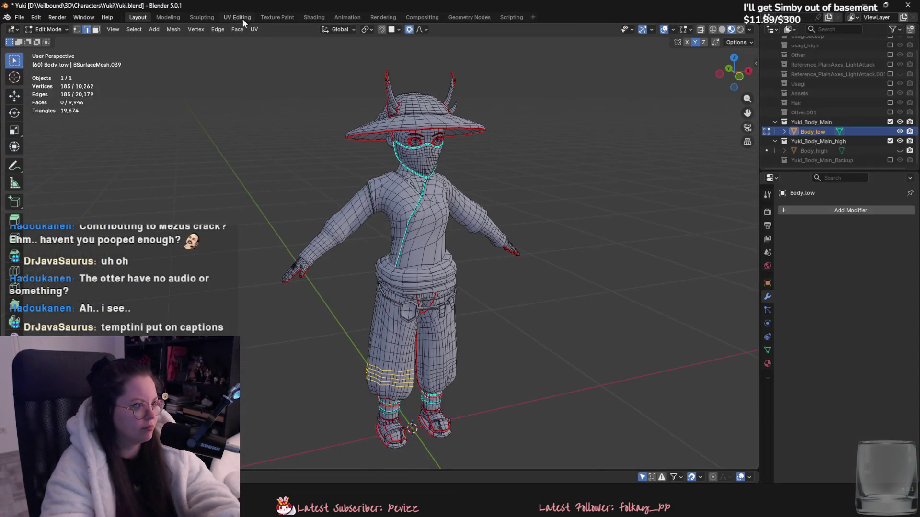
Enter Edit Mode on Body_low in Layout, select a body edge, and orbit to a side view.
left_click(243, 19)
left_click(138, 17)
key("Tab")
left_click(412, 257)
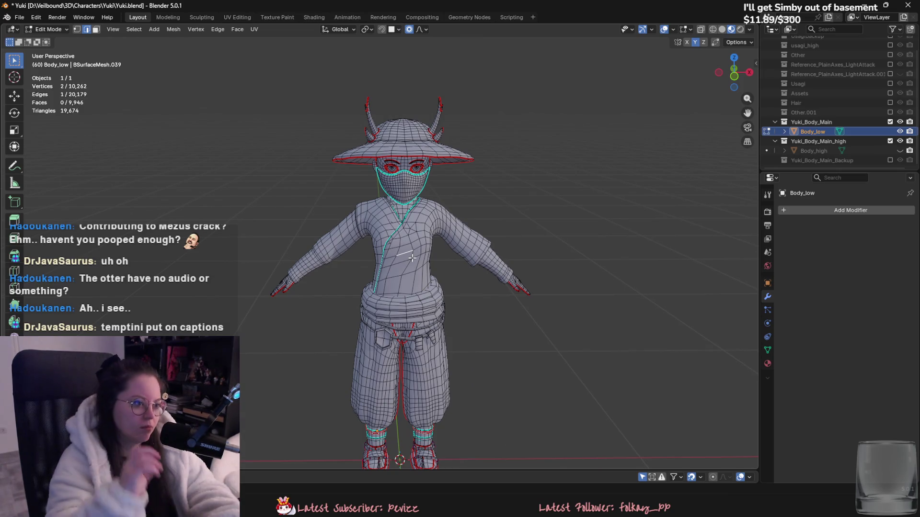
mouse_move(450, 205)
middle_mouse_down()
mouse_move(449, 172)
mouse_move(530, 162)
mouse_move(429, 204)
mouse_move(363, 209)
middle_mouse_up()
In UV Editing, unwrap all of Body_low with Minimum Stretch and remove the hair texture.
left_click(238, 17)
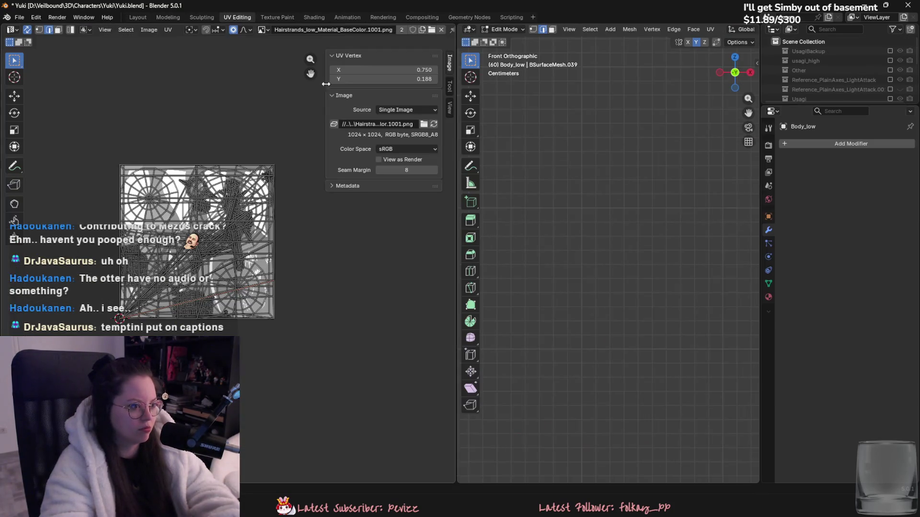
key("a")
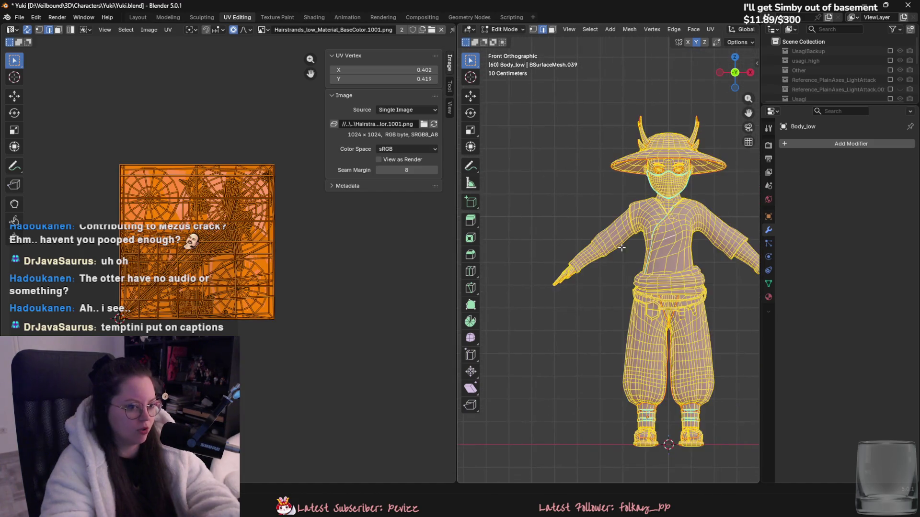
key("u")
left_click(631, 276)
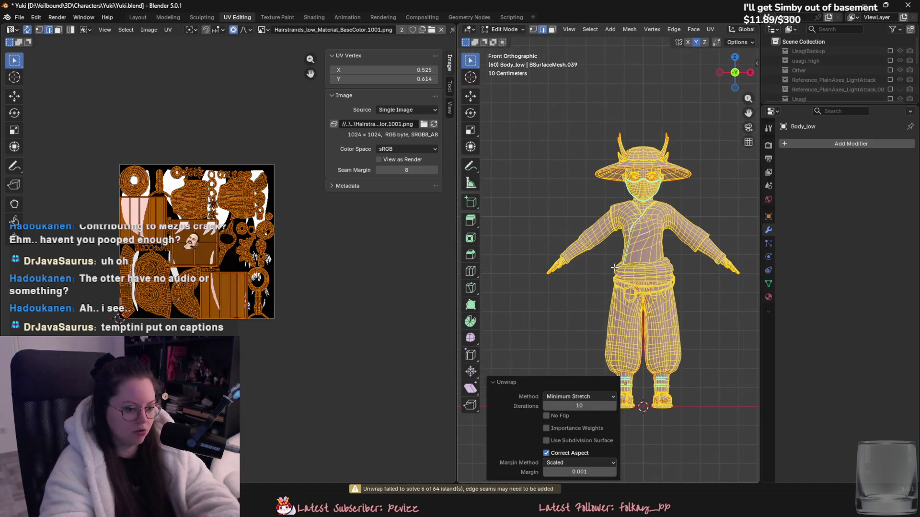
middle_click_drag(206, 233, 240, 275)
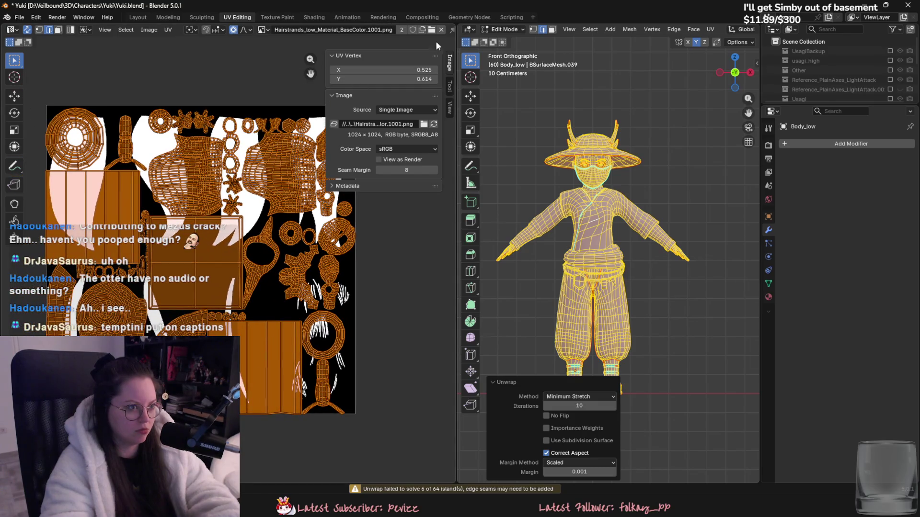
left_click(441, 29)
middle_click_drag(219, 244, 346, 248)
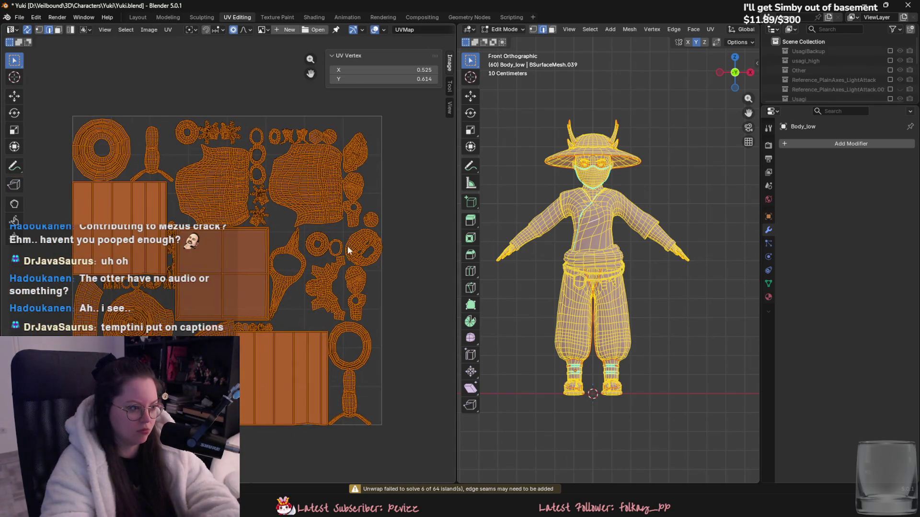
scroll(298, 203, "up", 2)
Apply all transforms to Body_low in Object Mode, then re-unwrap it with Minimum Stretch.
key("Tab")
key("ctrl+a")
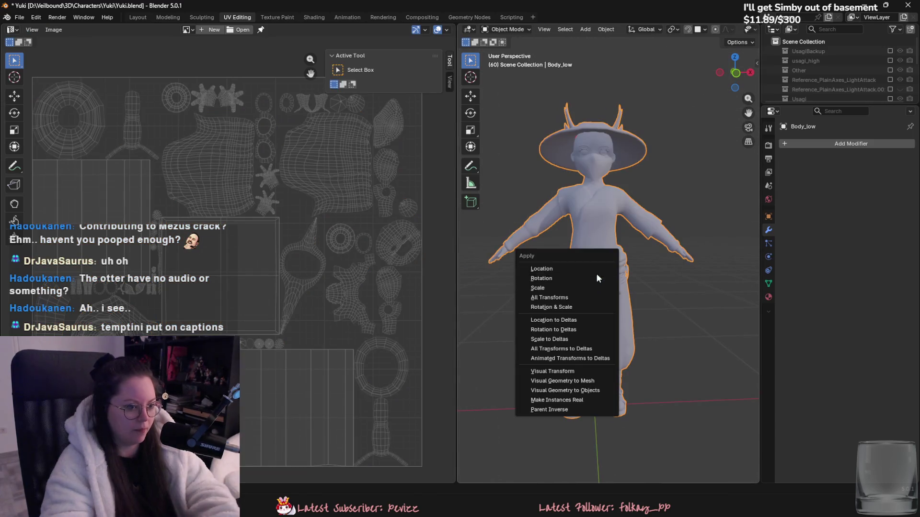
left_click(591, 297)
key("Tab")
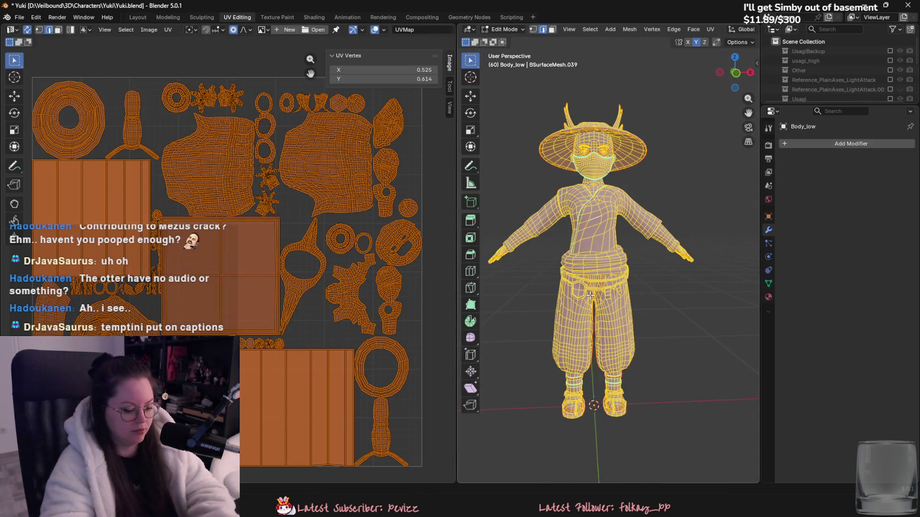
key("u")
left_click(593, 296)
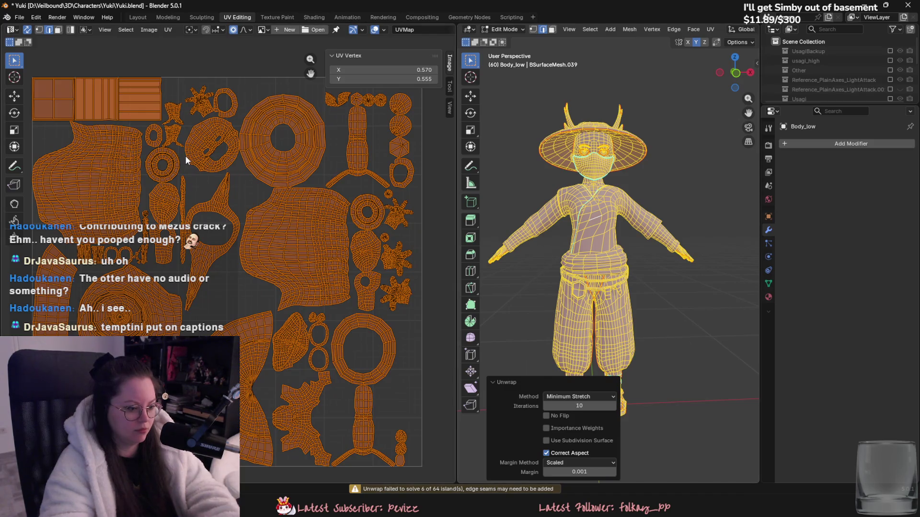
middle_click_drag(599, 359, 458, 483)
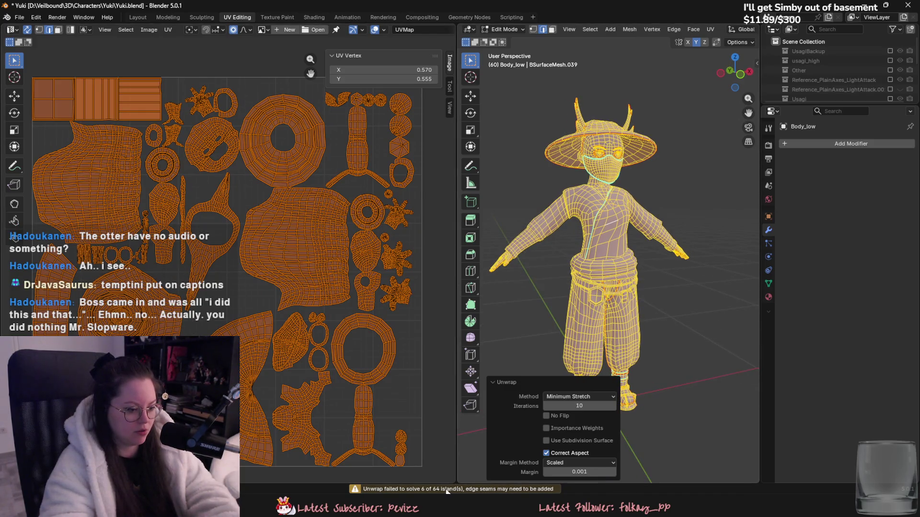
scroll(609, 288, "up", 10)
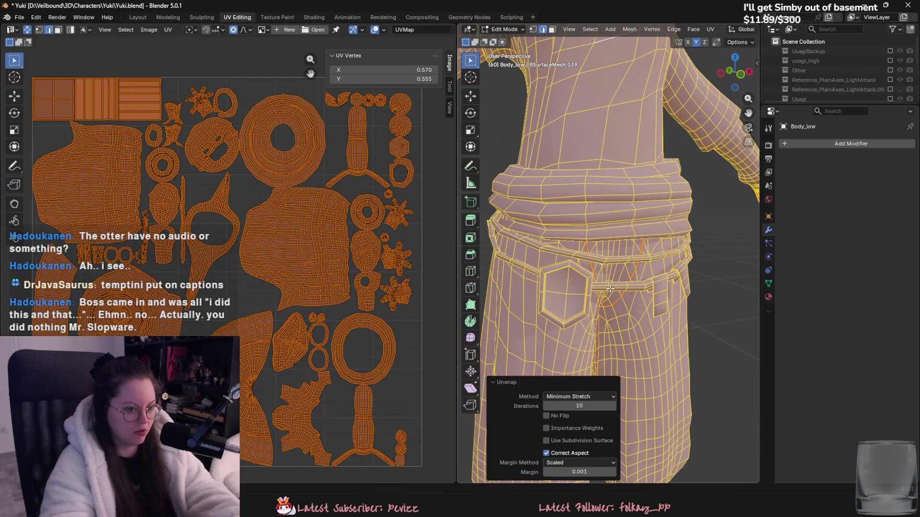
Select the belt strap edges around the hexagonal pocket and mark them as seams.
left_click(610, 289)
mouse_move(610, 289)
middle_mouse_down()
mouse_move(572, 296)
mouse_move(571, 252)
mouse_move(643, 255)
mouse_move(608, 207)
mouse_move(666, 280)
middle_mouse_up()
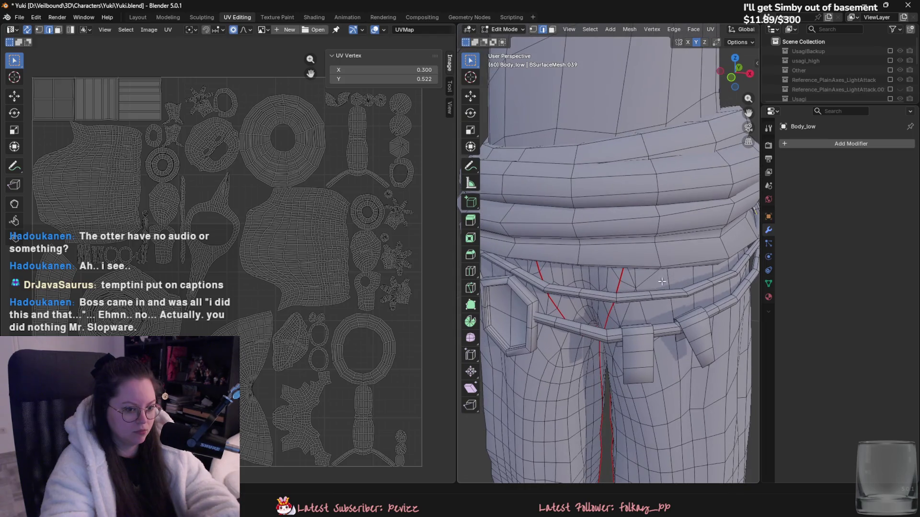
mouse_move(609, 293)
middle_mouse_down()
mouse_move(600, 315)
mouse_move(518, 277)
middle_mouse_up()
middle_click_drag(667, 322, 656, 320)
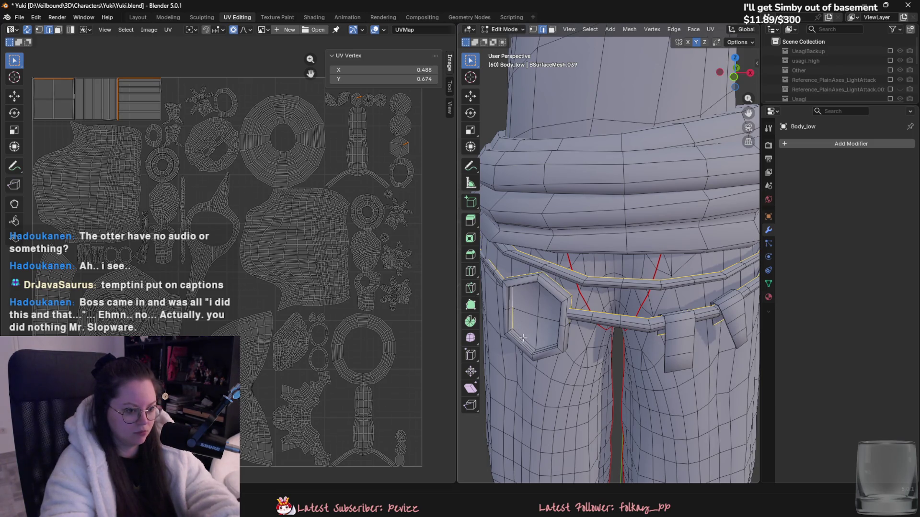
mouse_move(543, 342)
middle_mouse_down()
mouse_move(660, 246)
mouse_move(671, 271)
mouse_move(745, 268)
mouse_move(747, 257)
mouse_move(724, 269)
middle_mouse_up()
right_click(723, 270)
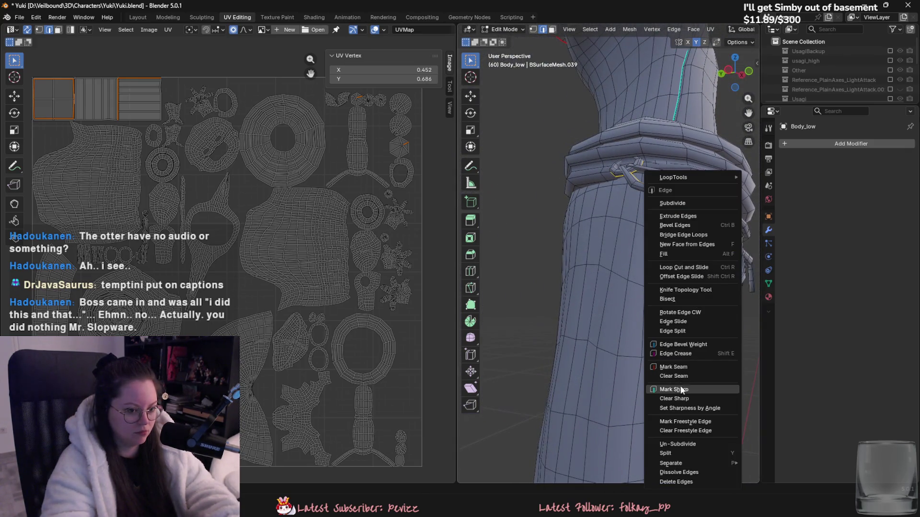
left_click(685, 367)
Select the waistband and vertical belt edge loops and mark the belt loop sharp.
mouse_move(685, 335)
middle_mouse_down()
mouse_move(675, 228)
mouse_move(562, 171)
middle_mouse_up()
left_click(676, 228, "alt")
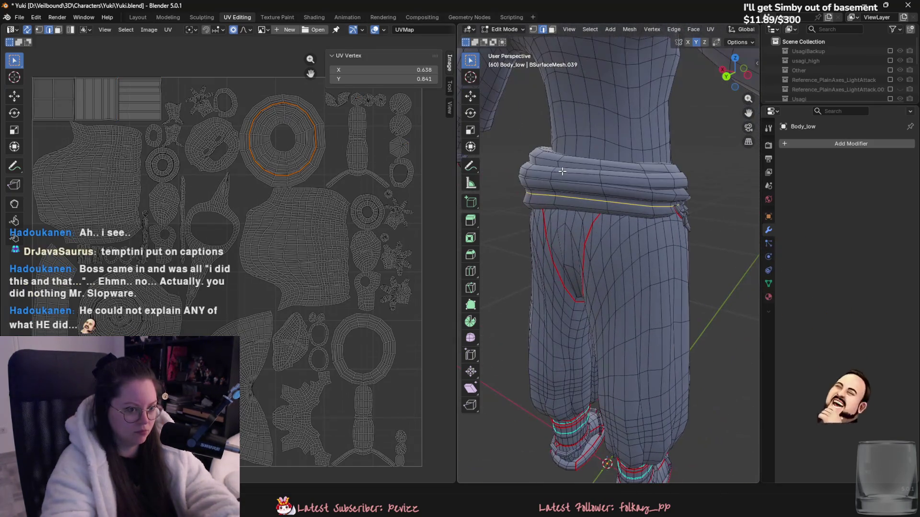
left_click(602, 181, "alt")
mouse_move(602, 181)
middle_mouse_down()
mouse_move(647, 256)
mouse_move(589, 254)
mouse_move(500, 268)
mouse_move(599, 297)
mouse_move(638, 330)
mouse_move(641, 239)
mouse_move(622, 291)
mouse_move(627, 321)
mouse_move(657, 368)
middle_mouse_up()
key("ctrl+e")
left_click(618, 249)
scroll(499, 269, "down", 5)
scroll(547, 263, "up", 3)
scroll(546, 263, "down", 3)
scroll(638, 330, "up", 5)
scroll(671, 335, "down", 3)
scroll(641, 239, "up", 4)
Add the wrist edge loop on the sleeve to the selection and mark the edges as seams.
left_click(607, 282, "alt+shift")
mouse_move(593, 302)
middle_mouse_down()
mouse_move(670, 288)
mouse_move(532, 271)
middle_mouse_up()
scroll(599, 282, "up", 2)
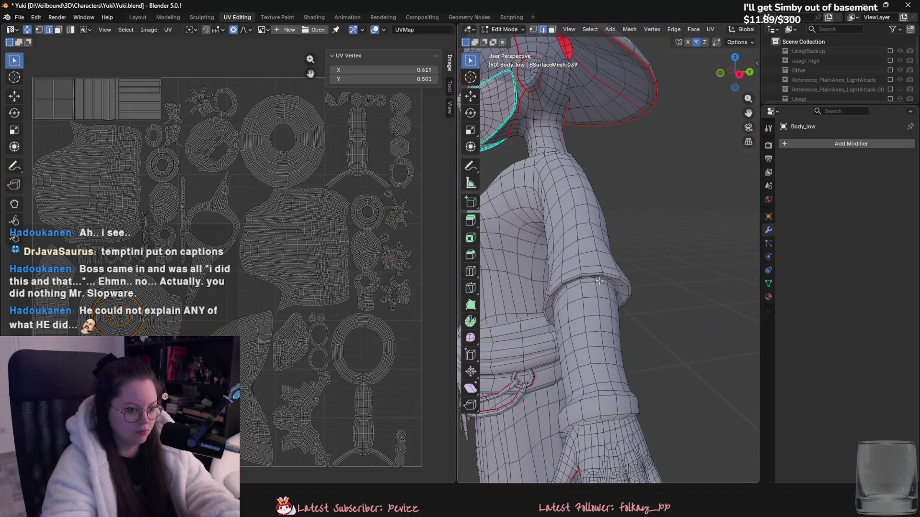
mouse_move(636, 365)
middle_mouse_down("shift")
mouse_move(577, 325)
mouse_move(603, 335)
mouse_move(620, 304)
mouse_move(649, 293)
middle_mouse_up("shift")
scroll(590, 322, "down", 5)
scroll(577, 326, "up", 5)
right_click(576, 325)
left_click(576, 325)
scroll(620, 305, "up", 1)
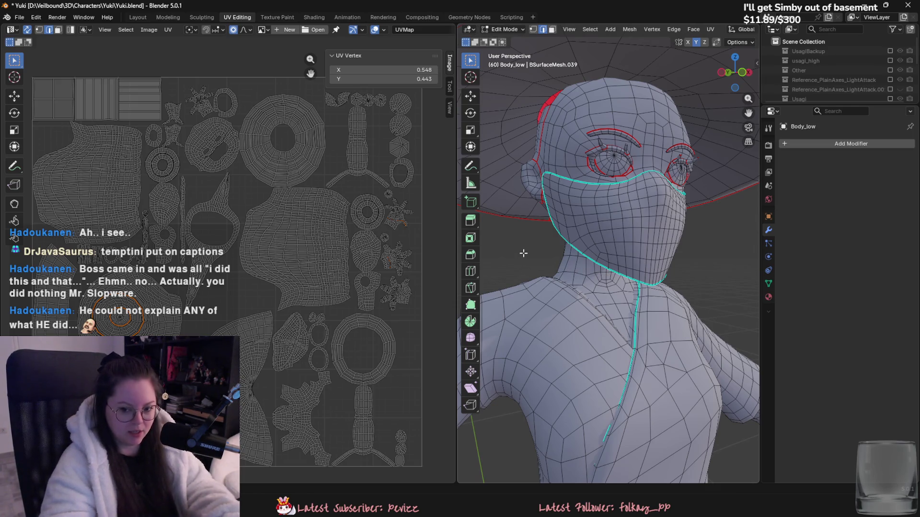
Try selecting candidate edges near the neck, under the chin and along the face mask.
mouse_move(541, 293)
middle_mouse_down()
mouse_move(597, 285)
mouse_move(672, 242)
mouse_move(646, 208)
middle_mouse_up()
scroll(636, 267, "up", 3)
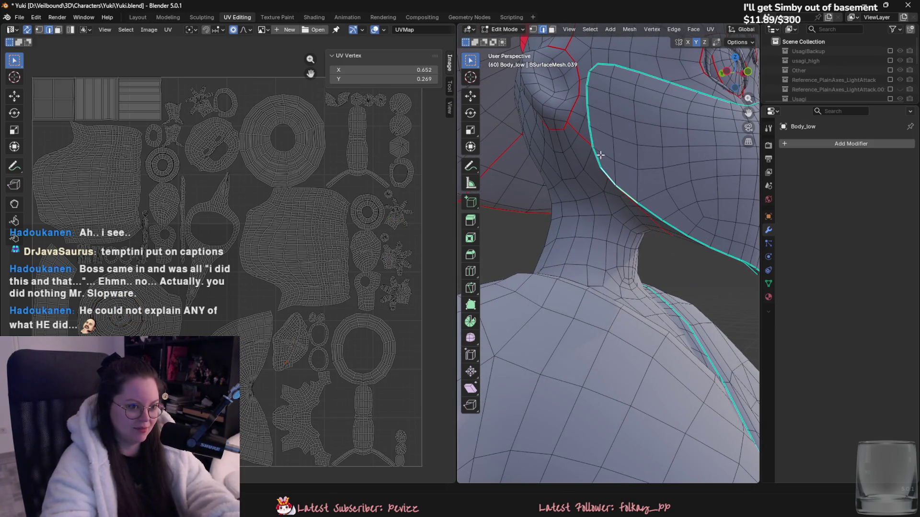
left_click(614, 69)
mouse_move(653, 148)
middle_mouse_down()
mouse_move(608, 172)
mouse_move(576, 163)
mouse_move(623, 177)
middle_mouse_up()
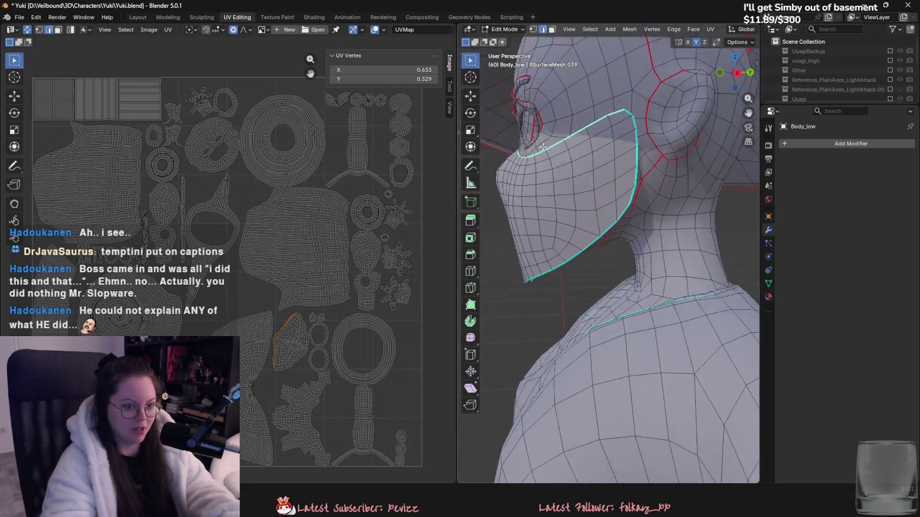
scroll(634, 180, "up", 4)
left_click(646, 139)
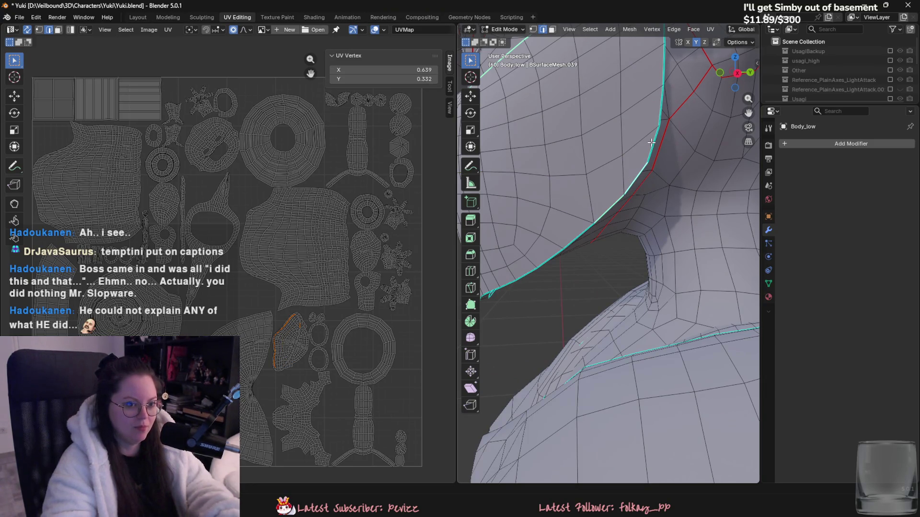
scroll(646, 144, "down", 5)
mouse_move(646, 191)
middle_mouse_down()
mouse_move(651, 201)
mouse_move(637, 210)
mouse_move(623, 206)
middle_mouse_up()
scroll(637, 211, "up", 3)
scroll(623, 206, "up", 5)
scroll(370, 187, "down", 1)
scroll(623, 216, "down", 3)
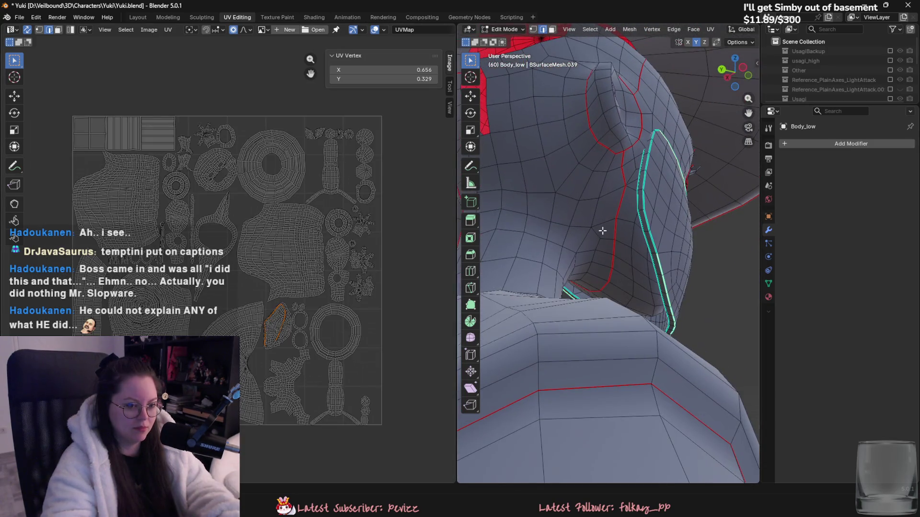
scroll(693, 230, "up", 3)
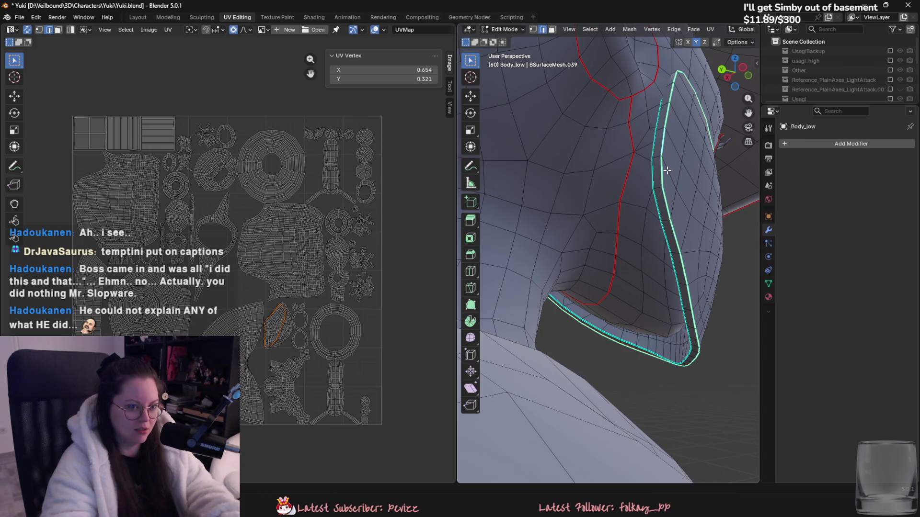
scroll(667, 170, "down", 5)
mouse_move(623, 201)
middle_mouse_down()
mouse_move(602, 252)
mouse_move(565, 218)
mouse_move(598, 267)
middle_mouse_up()
scroll(603, 252, "up", 2)
right_click(575, 263)
left_click(575, 263)
scroll(565, 216, "up", 2)
left_click(553, 205)
scroll(599, 268, "up", 2)
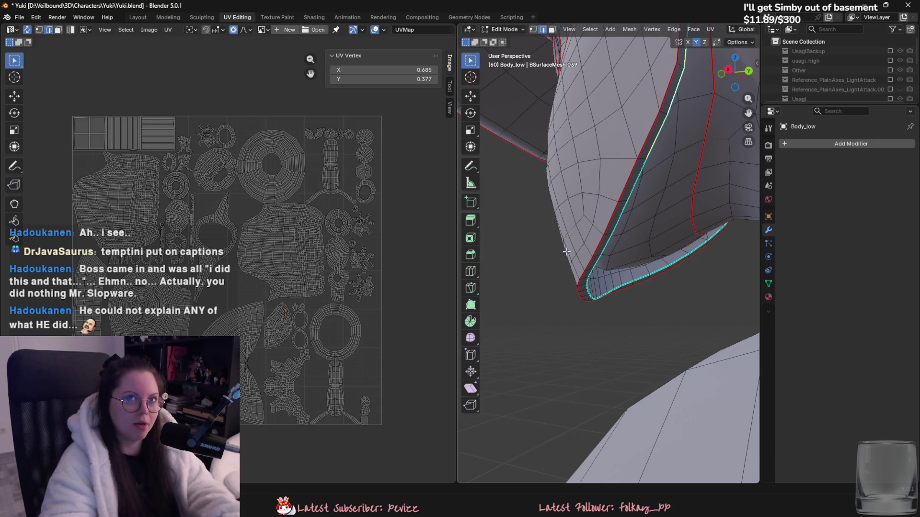
scroll(501, 228, "down", 6)
Select the collar edge where the neck meets the shoulder and Mark Seam on it.
mouse_move(550, 250)
middle_mouse_down()
mouse_move(687, 286)
mouse_move(638, 264)
middle_mouse_up()
scroll(646, 268, "up", 4)
left_click(648, 245, "alt")
scroll(648, 245, "down", 5)
mouse_move(593, 338)
middle_mouse_down()
mouse_move(550, 335)
mouse_move(575, 307)
middle_mouse_up()
scroll(599, 297, "up", 4)
middle_click_drag(612, 280, 634, 278)
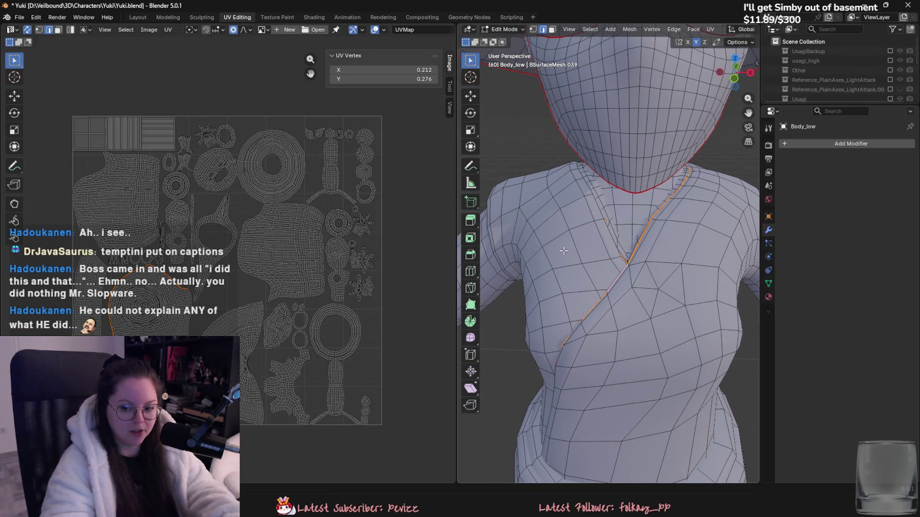
middle_click_drag(542, 238, 619, 320)
mouse_move(650, 294)
middle_mouse_down()
mouse_move(555, 264)
mouse_move(665, 267)
middle_mouse_up()
left_click(555, 263)
right_click(647, 264)
left_click(622, 302)
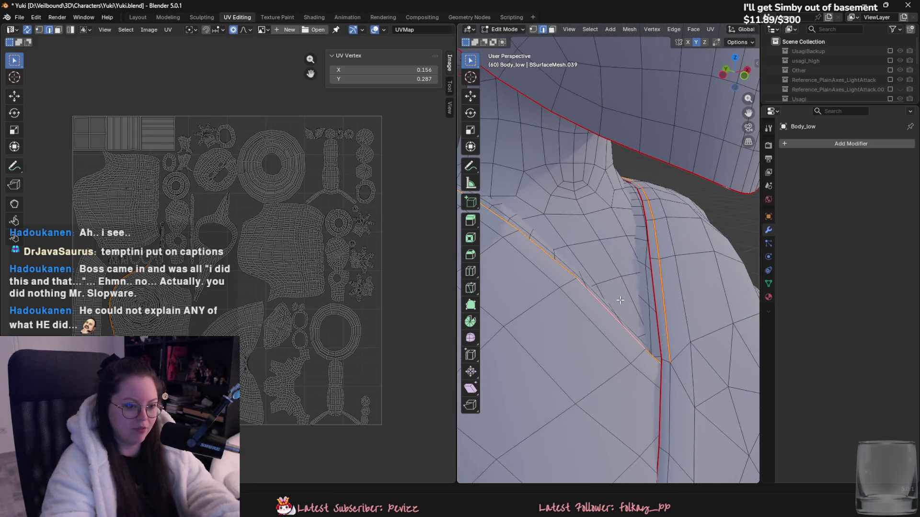
Orbit around the neck, shoulder, chest and arm to inspect the new collar seam.
middle_click_drag(622, 302, 639, 313)
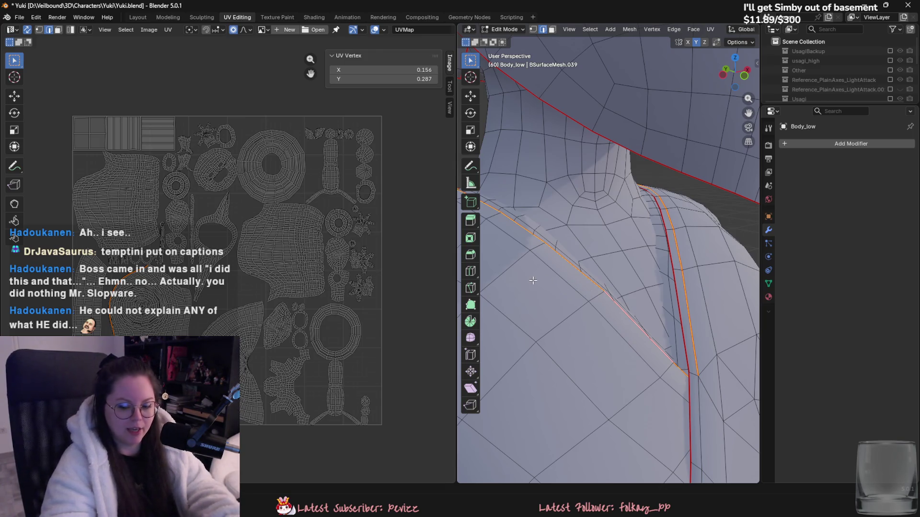
middle_click_drag(558, 281, 577, 316)
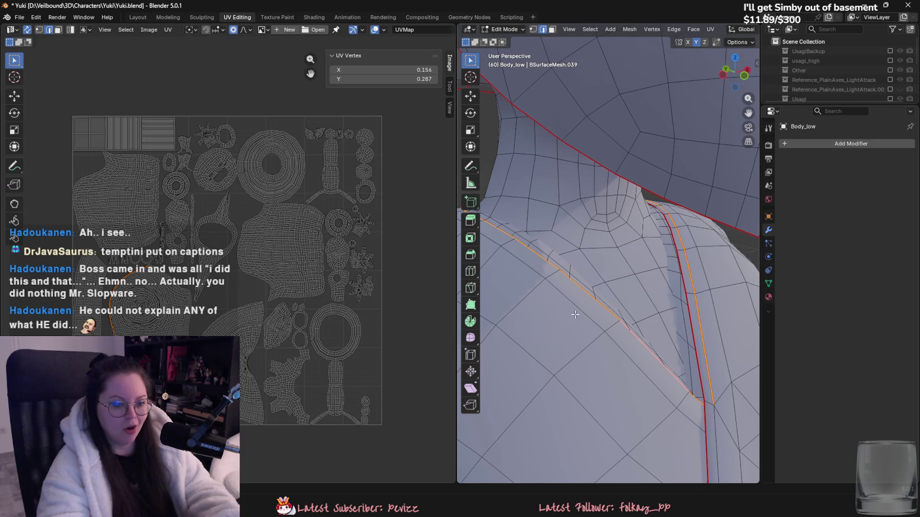
mouse_move(533, 285)
middle_mouse_down()
mouse_move(606, 326)
mouse_move(675, 329)
mouse_move(637, 316)
mouse_move(683, 300)
middle_mouse_up()
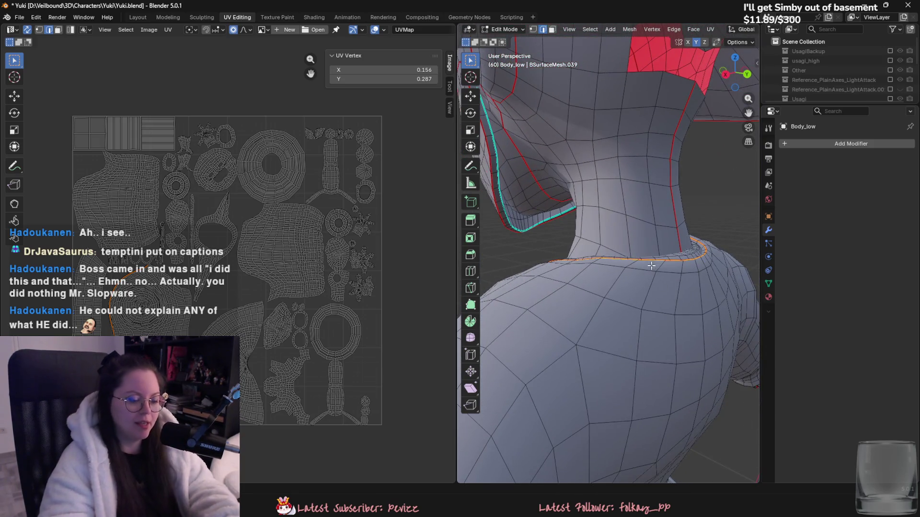
middle_click_drag(652, 266, 632, 280)
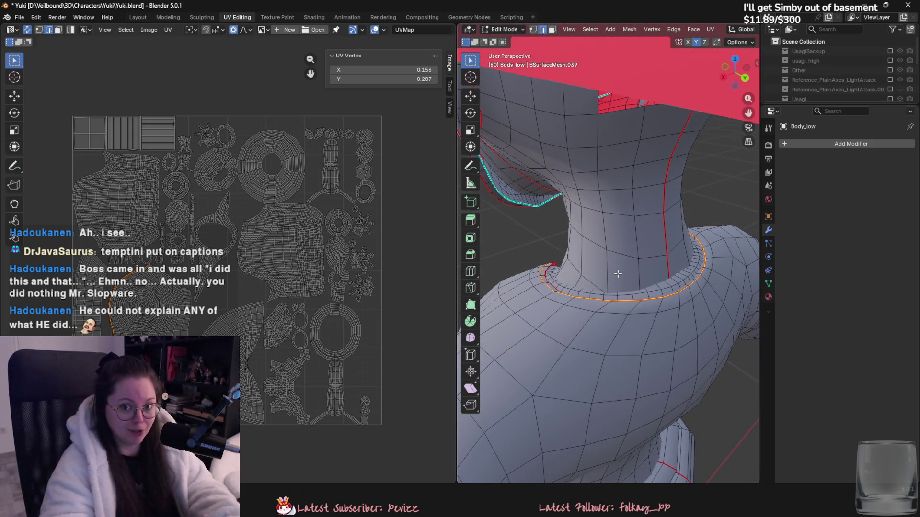
mouse_move(605, 274)
middle_mouse_down()
mouse_move(602, 324)
mouse_move(583, 311)
middle_mouse_up()
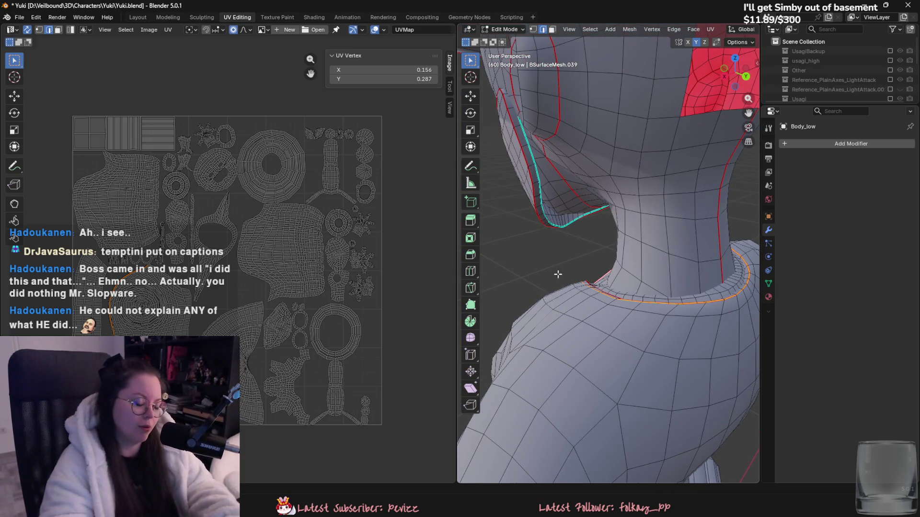
middle_click_drag(541, 270, 685, 285)
scroll(671, 286, "down", 5)
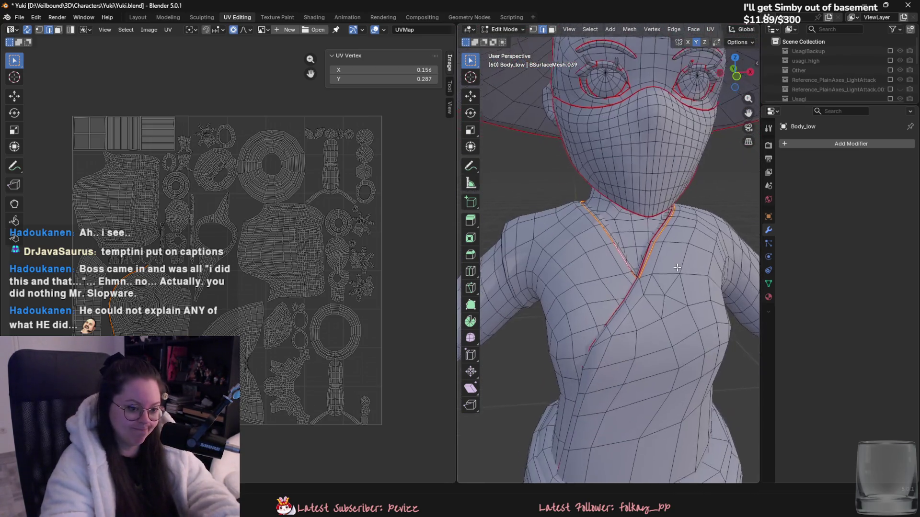
scroll(633, 287, "down", 2)
middle_click_drag(611, 279, 459, 329)
scroll(571, 260, "up", 3)
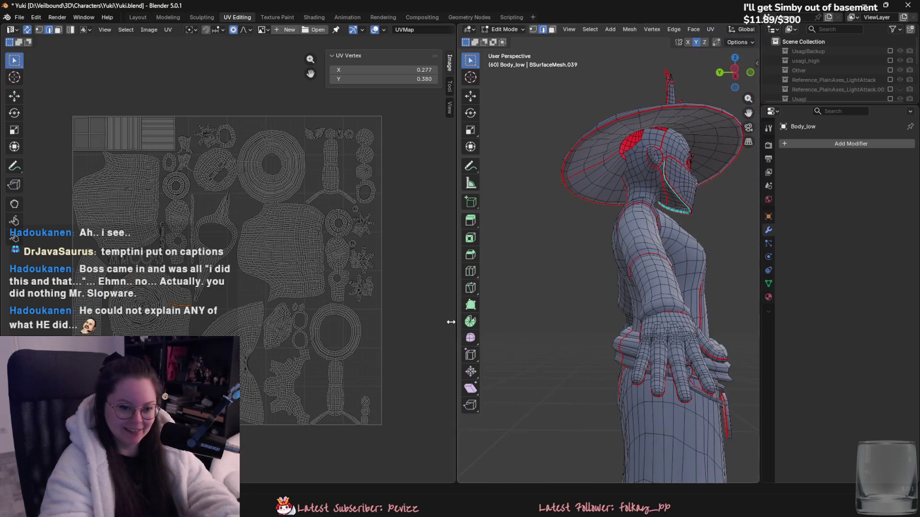
mouse_move(592, 308)
middle_mouse_down()
mouse_move(614, 381)
mouse_move(606, 332)
mouse_move(631, 232)
mouse_move(586, 263)
mouse_move(598, 261)
mouse_move(608, 287)
mouse_move(597, 299)
middle_mouse_up()
Frame the whole character and select an edge on the lower legs.
right_click(599, 260)
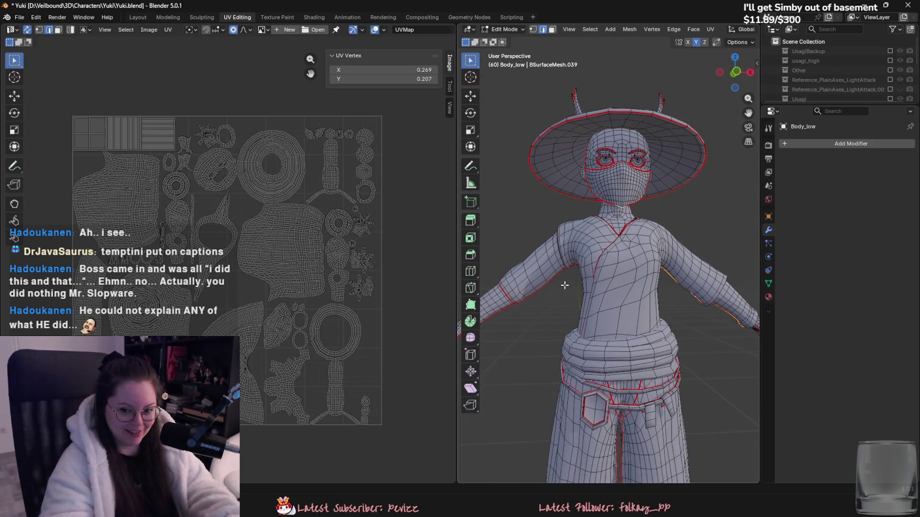
key("a")
key("KP_Decimal")
left_click(600, 355)
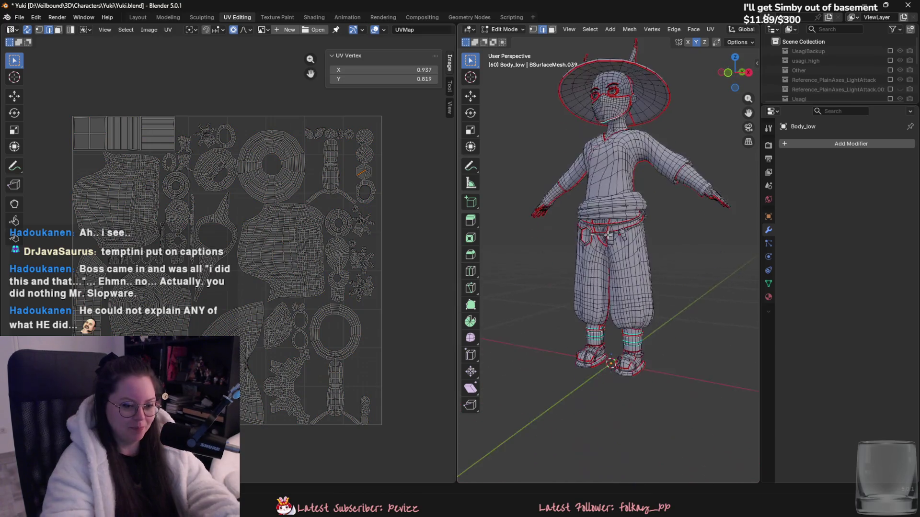
mouse_move(602, 299)
middle_mouse_down()
mouse_move(737, 293)
mouse_move(721, 314)
mouse_move(661, 292)
middle_mouse_up()
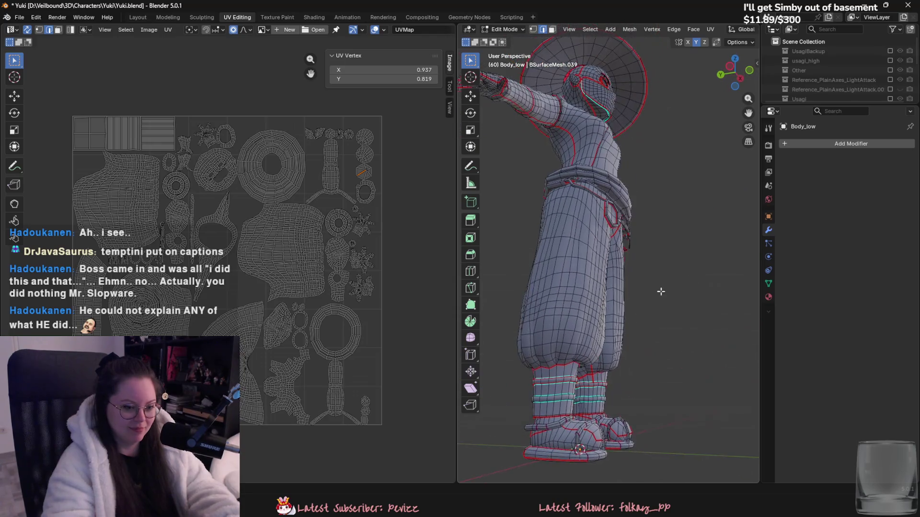
mouse_move(657, 336)
middle_mouse_down()
mouse_move(644, 301)
mouse_move(577, 306)
mouse_move(642, 330)
mouse_move(689, 299)
mouse_move(669, 319)
middle_mouse_up()
left_click(576, 305)
right_click(576, 306)
key("Escape")
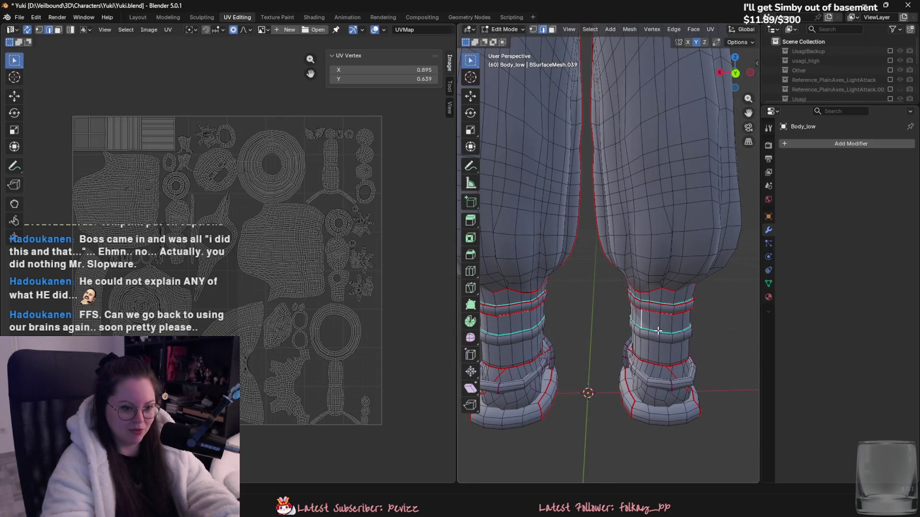
Mark the edge loop around the leg cuff as a seam.
scroll(658, 331, "up", 4)
left_click(632, 322, "alt")
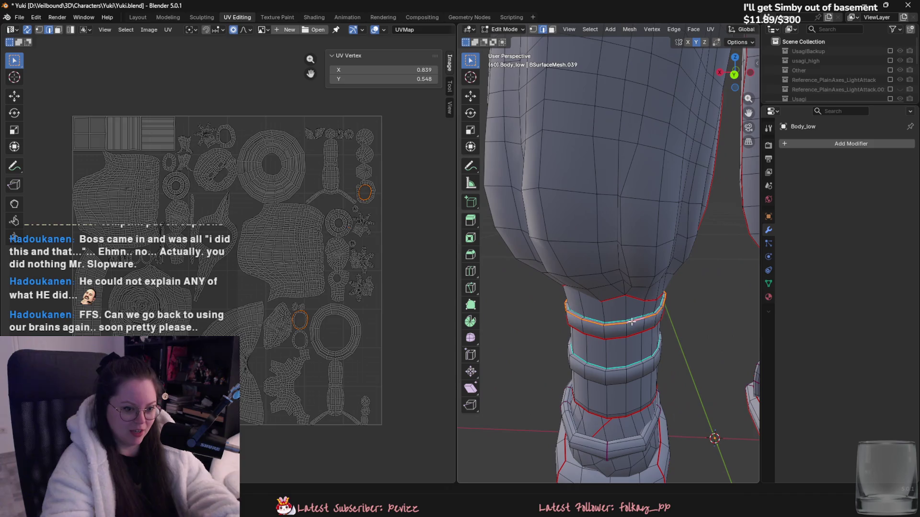
mouse_move(654, 340)
middle_mouse_down("shift")
mouse_move(671, 299)
mouse_move(661, 333)
mouse_move(596, 330)
mouse_move(657, 369)
mouse_move(623, 335)
mouse_move(603, 345)
mouse_move(611, 359)
mouse_move(601, 330)
mouse_move(558, 322)
mouse_move(645, 345)
mouse_move(611, 344)
mouse_move(642, 326)
mouse_move(674, 283)
mouse_move(568, 276)
middle_mouse_up("shift")
right_click(701, 305)
left_click(701, 299)
Mark a vertical edge loop down the cuff as a seam, then select the whole mesh.
left_click(610, 359, "alt")
scroll(587, 355, "down", 5)
scroll(604, 324, "up", 3)
right_click(559, 322)
left_click(556, 316)
scroll(632, 344, "down", 6)
key("a")
scroll(642, 326, "up", 2)
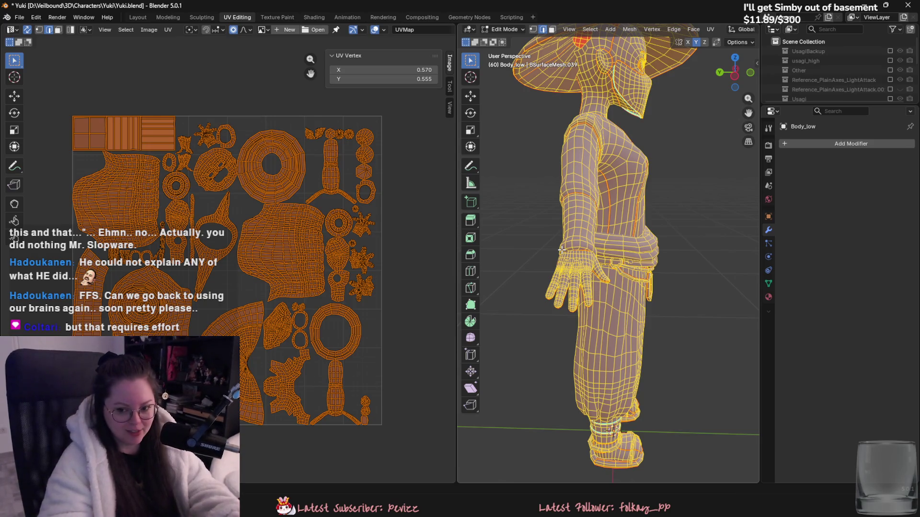
Clear and reselect the whole mesh, switching between Edit Mode and Object Mode.
key("alt+a")
mouse_move(649, 307)
middle_mouse_down()
mouse_move(572, 357)
mouse_move(608, 379)
mouse_move(690, 366)
mouse_move(695, 346)
mouse_move(637, 378)
middle_mouse_up()
scroll(627, 341, "up", 3)
key("a")
scroll(637, 378, "down", 4)
key("alt+a")
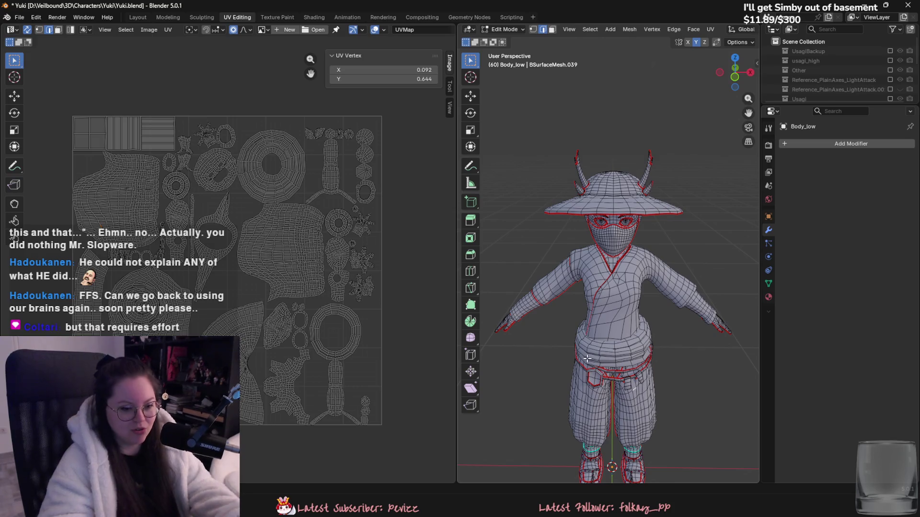
mouse_move(580, 371)
middle_mouse_down()
mouse_move(533, 337)
mouse_move(598, 342)
middle_mouse_up()
key("Tab")
key("Tab")
key("a")
key("Tab")
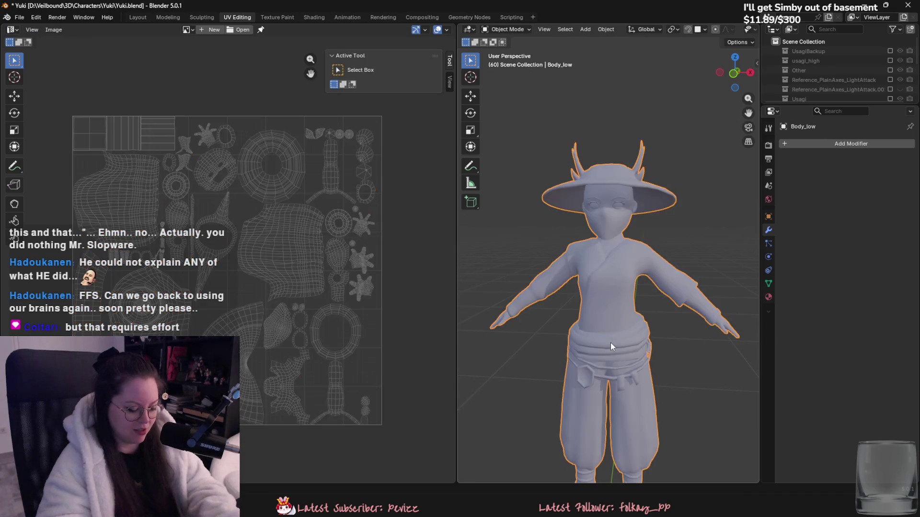
key("Tab")
Unwrap the entire Body_low mesh using Minimum Stretch.
key("u")
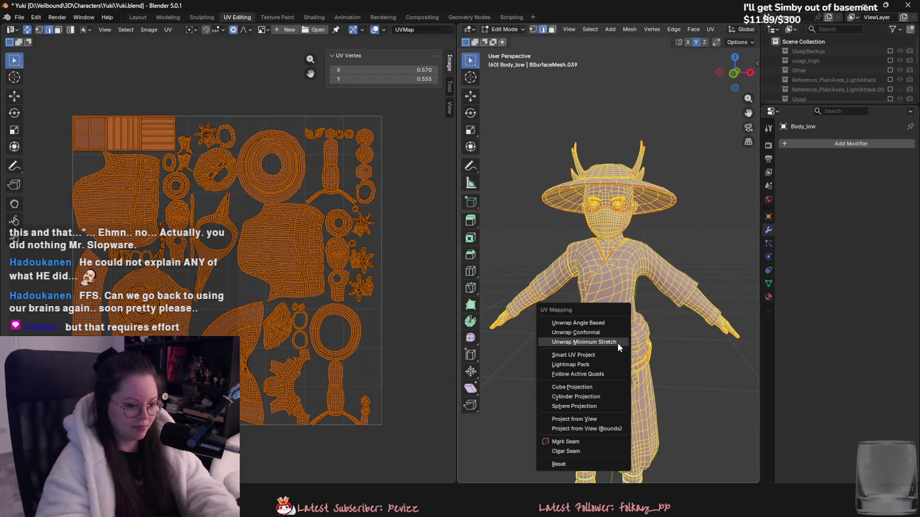
left_click(617, 341)
scroll(624, 351, "up", 4)
mouse_move(565, 309)
middle_mouse_down()
mouse_move(618, 302)
mouse_move(650, 286)
mouse_move(721, 288)
mouse_move(656, 241)
mouse_move(628, 258)
mouse_move(599, 338)
mouse_move(655, 376)
mouse_move(614, 281)
mouse_move(657, 234)
middle_mouse_up()
Deselect everything, then zoom and orbit from back to side to inspect the new seams.
key("alt+a")
scroll(657, 241, "down", 4)
scroll(628, 258, "up", 6)
scroll(598, 338, "down", 6)
scroll(655, 376, "up", 3)
scroll(601, 289, "down", 3)
scroll(657, 234, "up", 3)
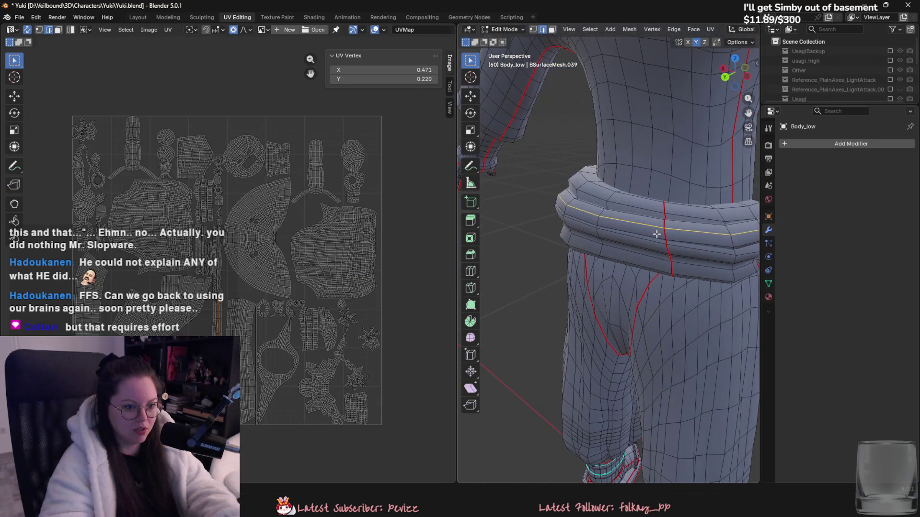
scroll(655, 289, "down", 5)
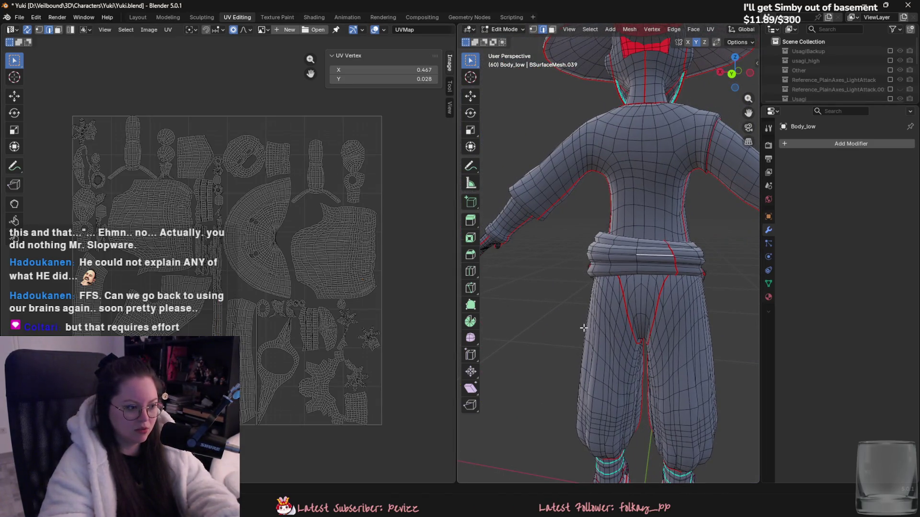
scroll(277, 383, "up", 3)
scroll(623, 287, "down", 5)
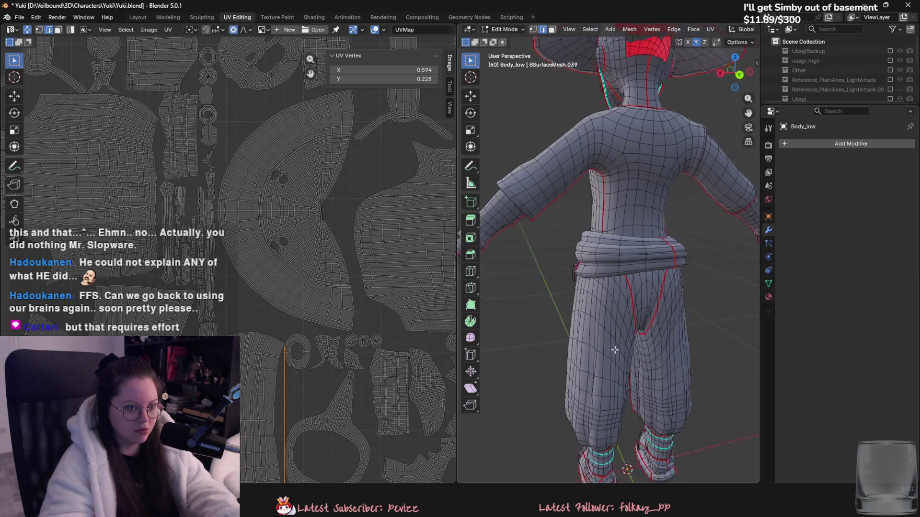
middle_click_drag(623, 288, 636, 351)
scroll(635, 351, "up", 4)
scroll(635, 351, "up", 8)
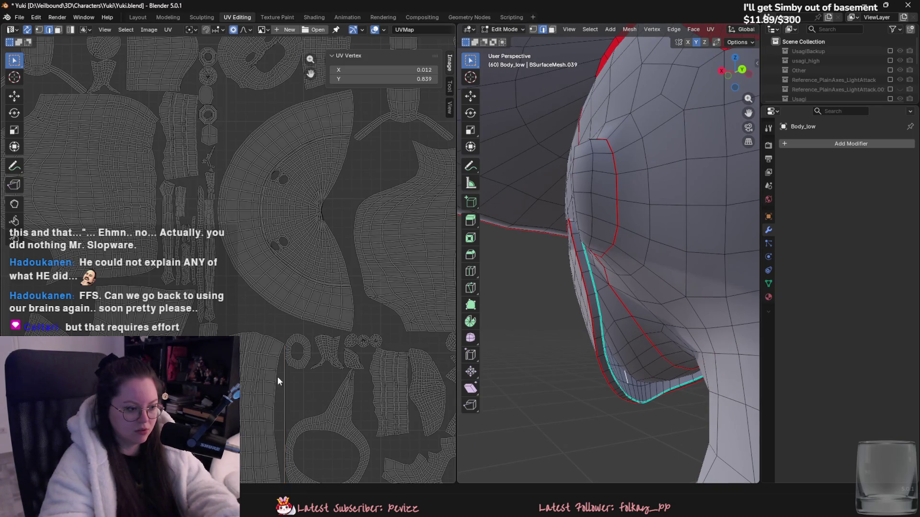
Select a vertex in the UV layout and orbit front and back down to the lower legs.
scroll(287, 416, "down", 3)
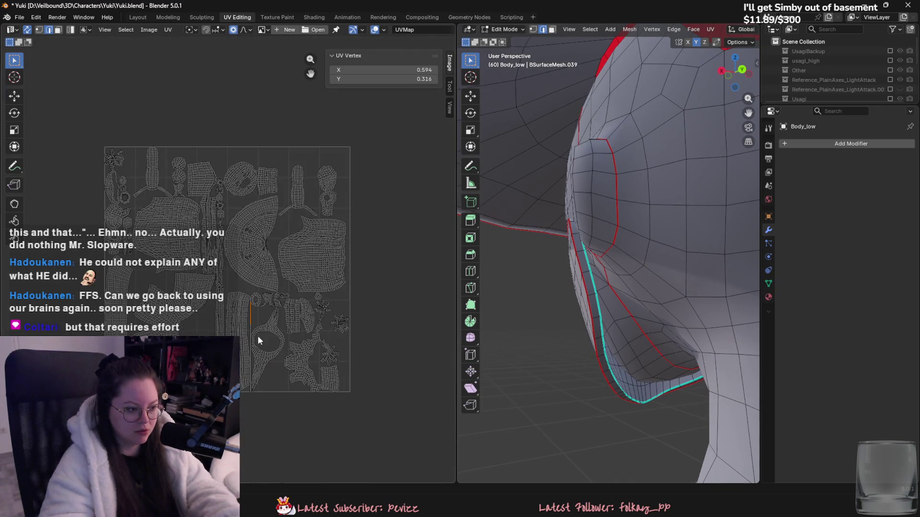
left_click(249, 324)
scroll(572, 336, "down", 5)
scroll(572, 336, "down", 6)
middle_click_drag(572, 336, 686, 325)
scroll(651, 342, "up", 4)
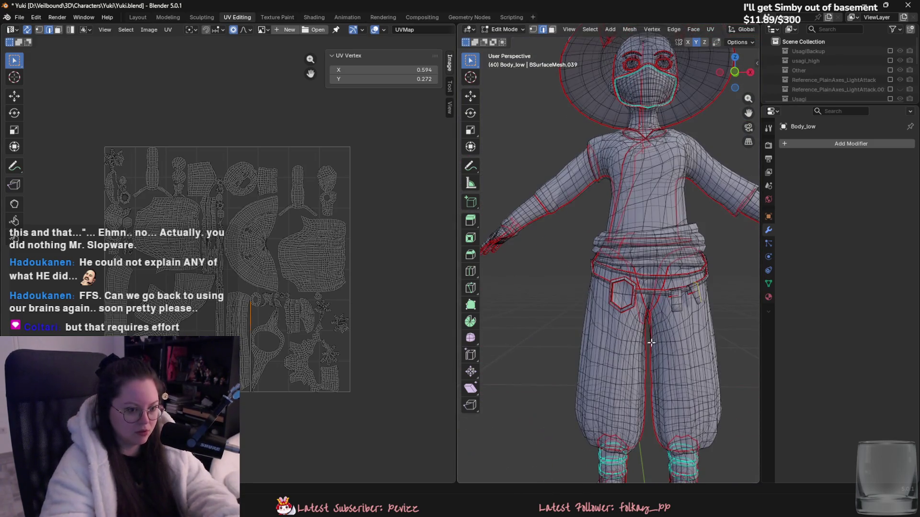
scroll(640, 346, "down", 4)
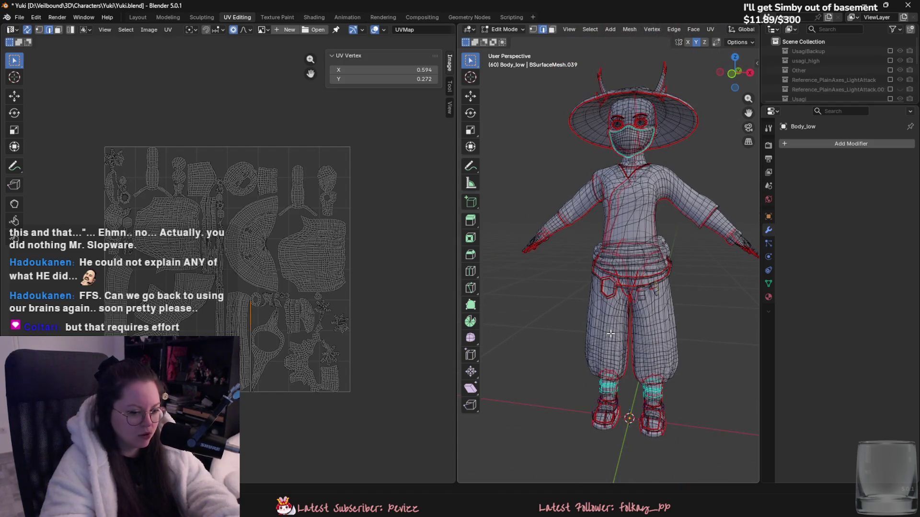
scroll(610, 334, "up", 6)
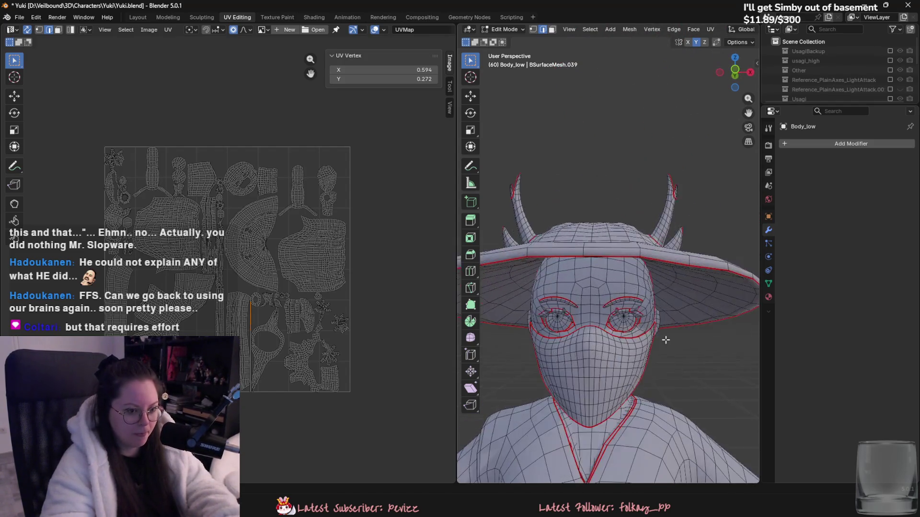
scroll(666, 339, "up", 6)
scroll(667, 300, "down", 3)
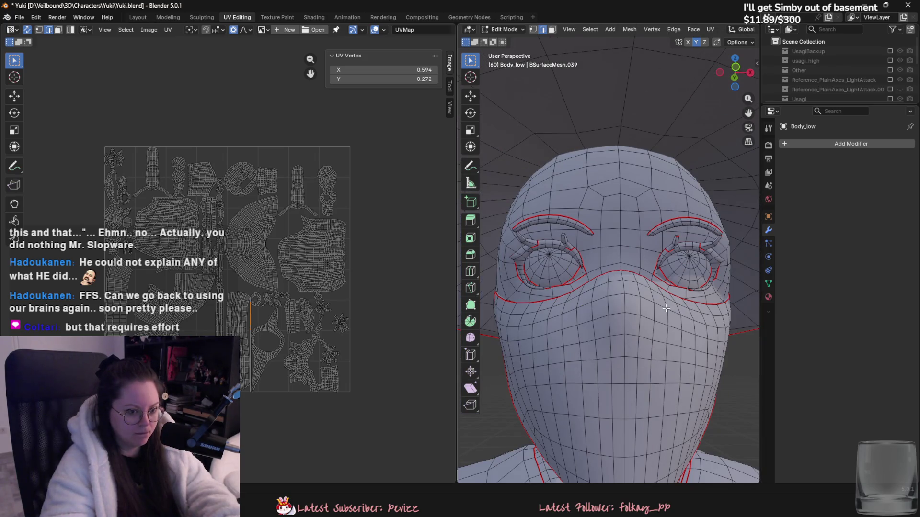
scroll(702, 281, "down", 3)
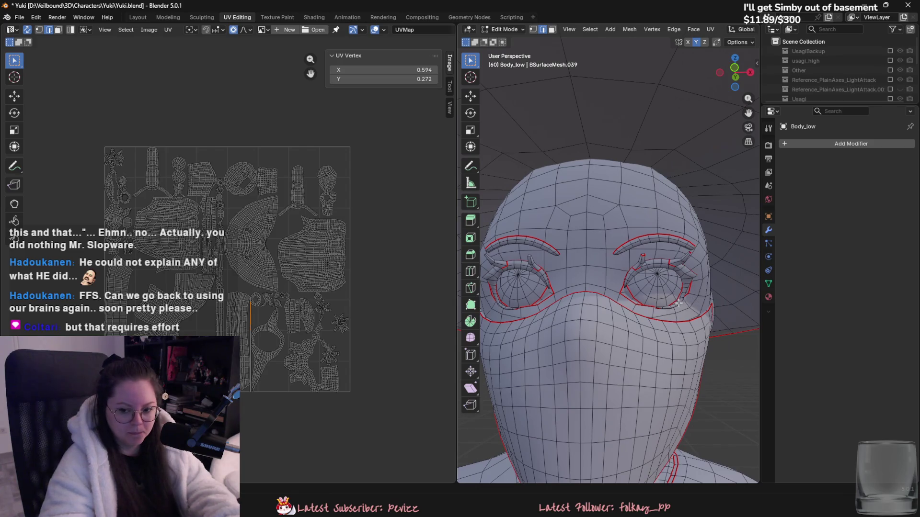
scroll(708, 283, "down", 2)
mouse_move(708, 283)
middle_mouse_down()
mouse_move(624, 293)
mouse_move(641, 304)
mouse_move(575, 363)
mouse_move(538, 275)
mouse_move(612, 355)
mouse_move(637, 268)
middle_mouse_up()
scroll(661, 335, "up", 4)
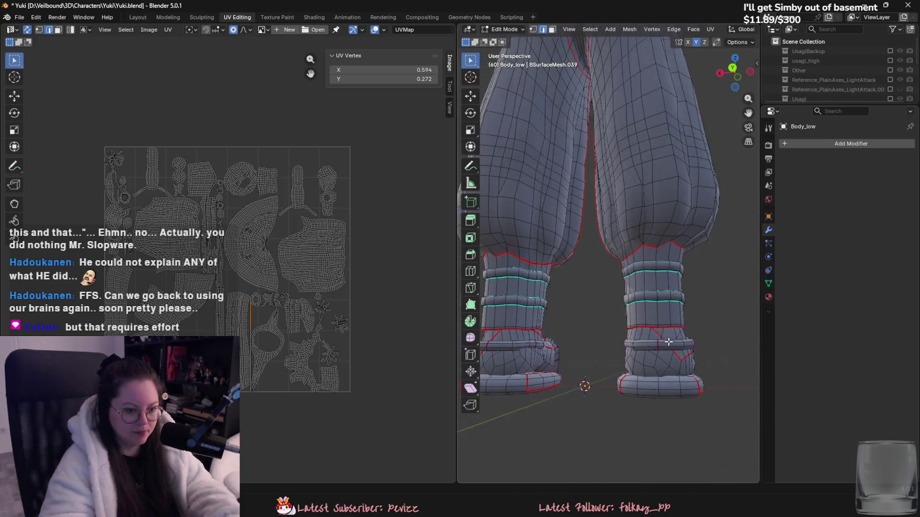
scroll(675, 392, "down", 3)
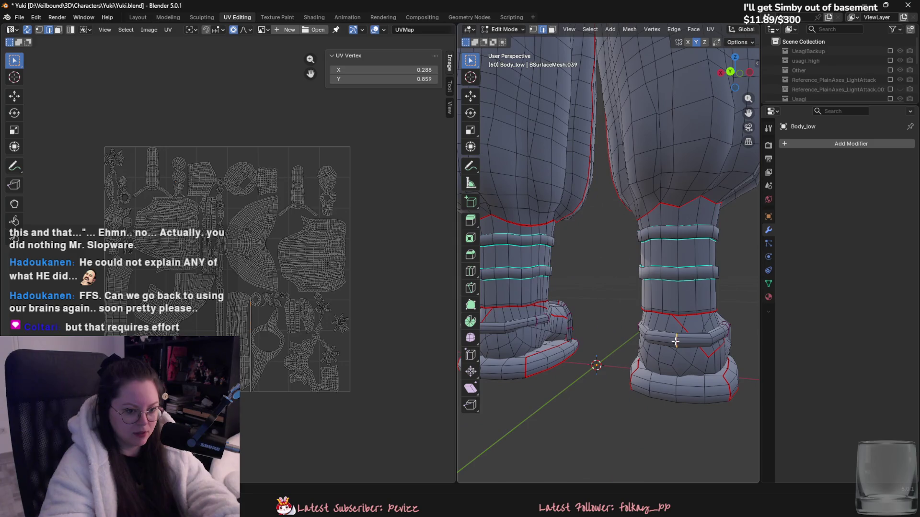
middle_click_drag(675, 342, 664, 367)
Mark the boot edge as a seam and re-unwrap the whole mesh with Minimum Stretch.
right_click(530, 359)
left_click(528, 359)
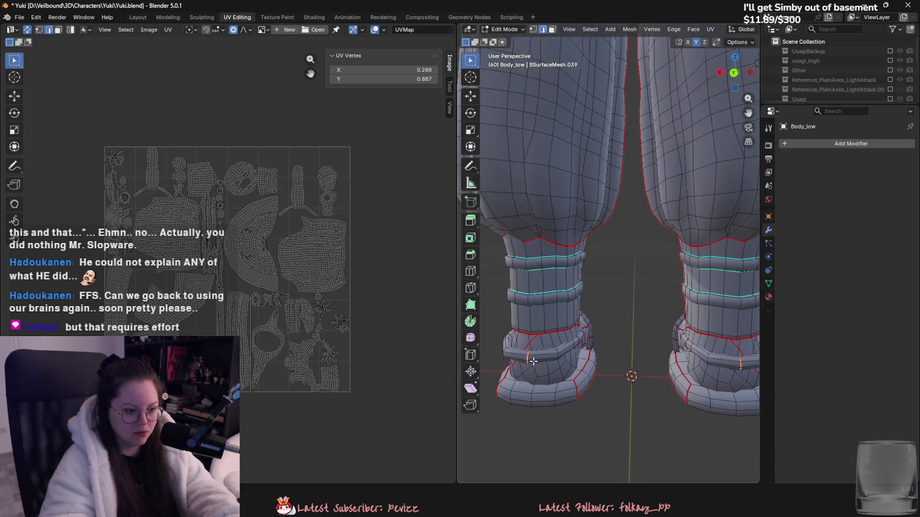
key("a")
key("u")
left_click(566, 372)
key("Escape")
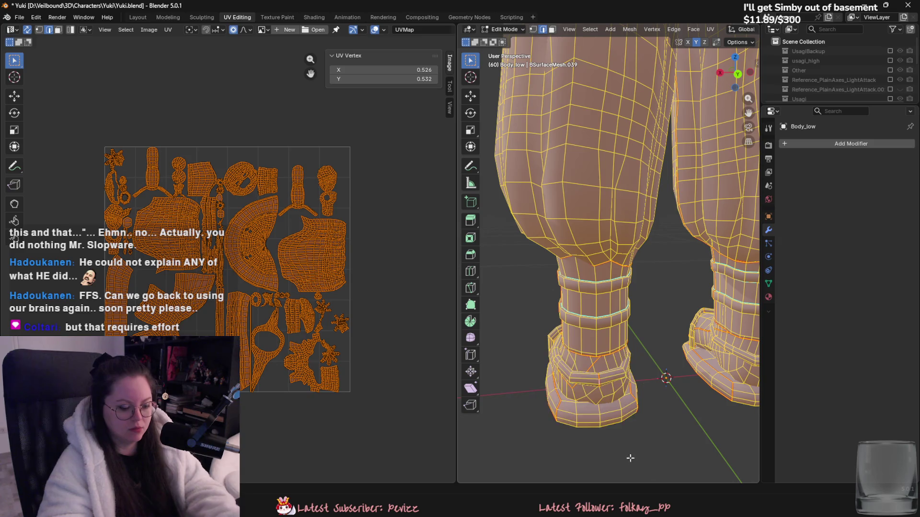
key("u")
left_click(602, 343)
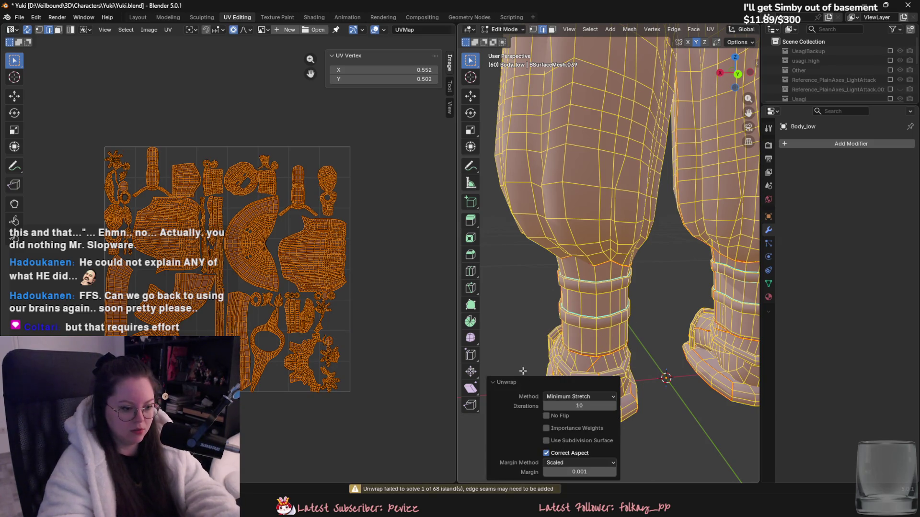
Deselect the mesh and orbit around both feet and legs.
left_click(523, 363)
middle_click_drag(524, 363, 698, 344)
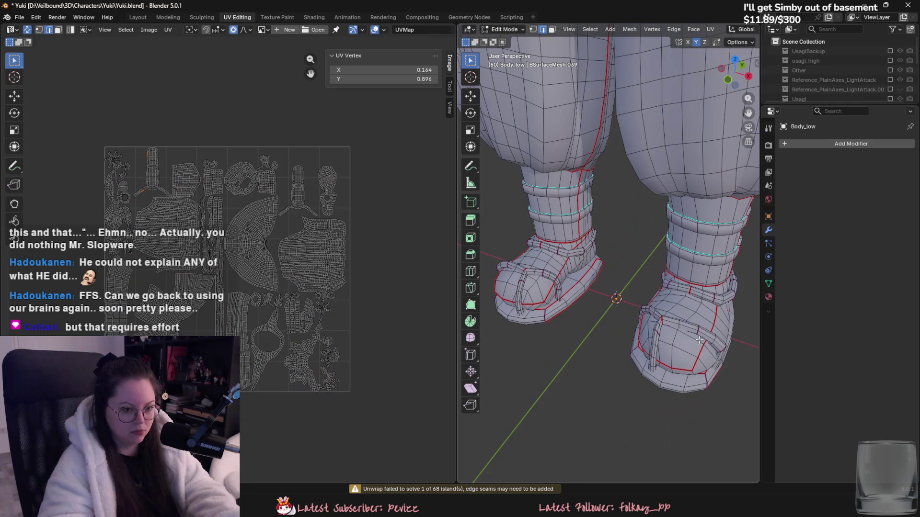
mouse_move(573, 296)
middle_mouse_down()
mouse_move(717, 317)
mouse_move(602, 326)
mouse_move(671, 332)
middle_mouse_up()
Select an edge at the boot cuff and dismiss its edge menu without changes.
scroll(599, 300, "up", 3)
left_click(678, 338)
right_click(678, 338)
key("Escape")
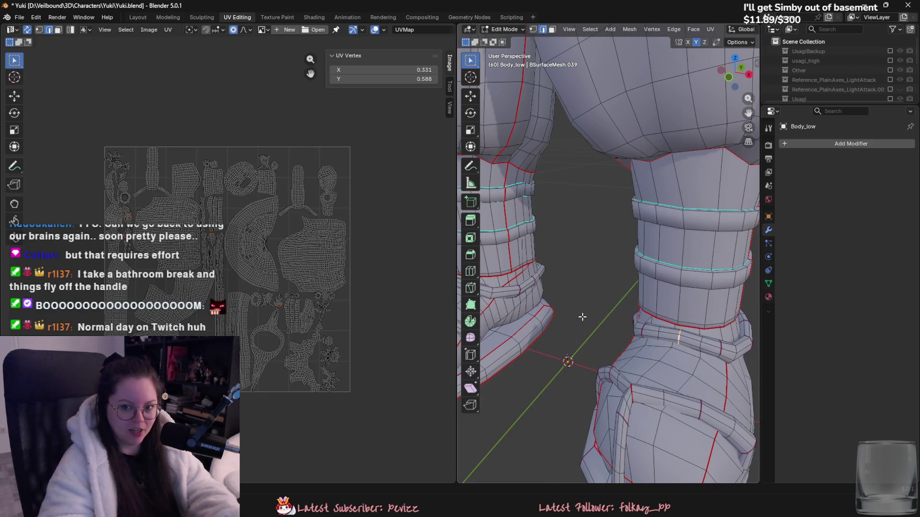
Orbit around the legs and boots to inspect their seams from several angles.
scroll(582, 317, "down", 3)
mouse_move(582, 317)
middle_mouse_down()
mouse_move(626, 327)
mouse_move(666, 385)
mouse_move(653, 405)
mouse_move(669, 400)
mouse_move(616, 411)
mouse_move(647, 369)
mouse_move(599, 380)
mouse_move(736, 357)
middle_mouse_up()
scroll(598, 319, "up", 3)
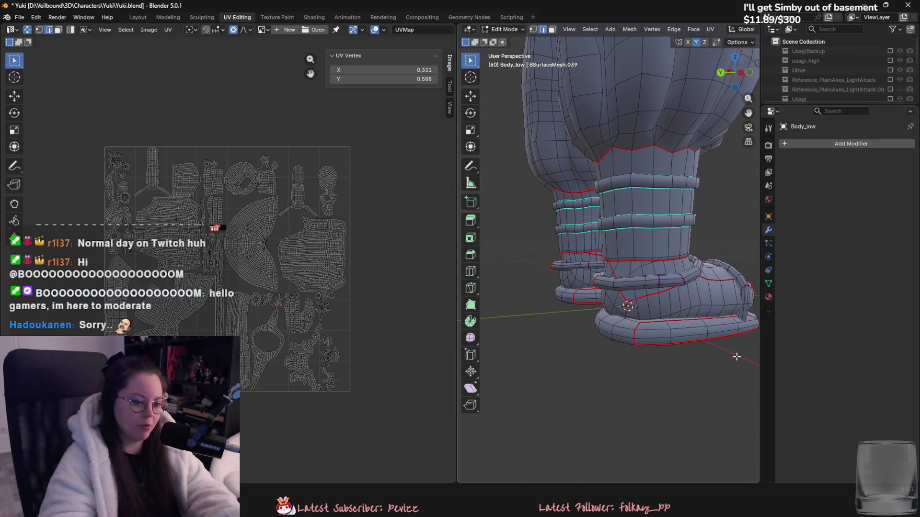
mouse_move(609, 357)
middle_mouse_down()
mouse_move(594, 364)
mouse_move(657, 344)
middle_mouse_up()
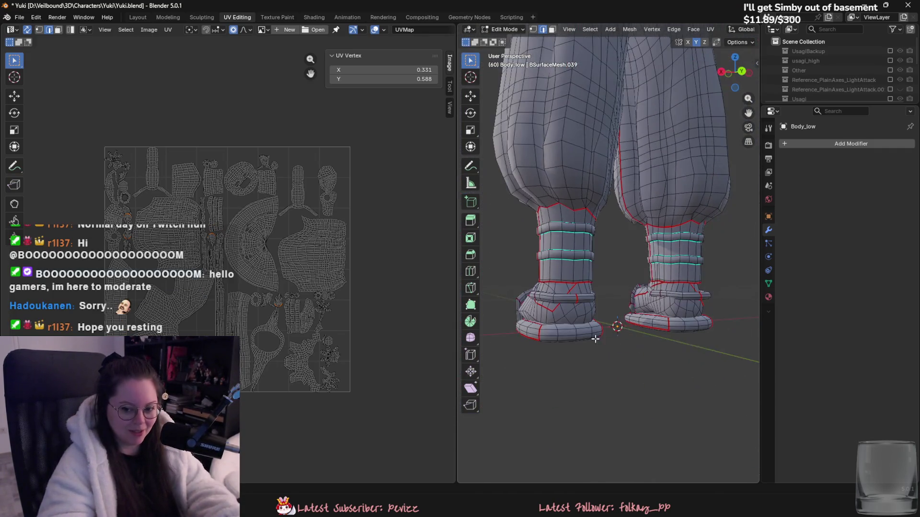
scroll(596, 339, "up", 4)
middle_click_drag(596, 339, 709, 373)
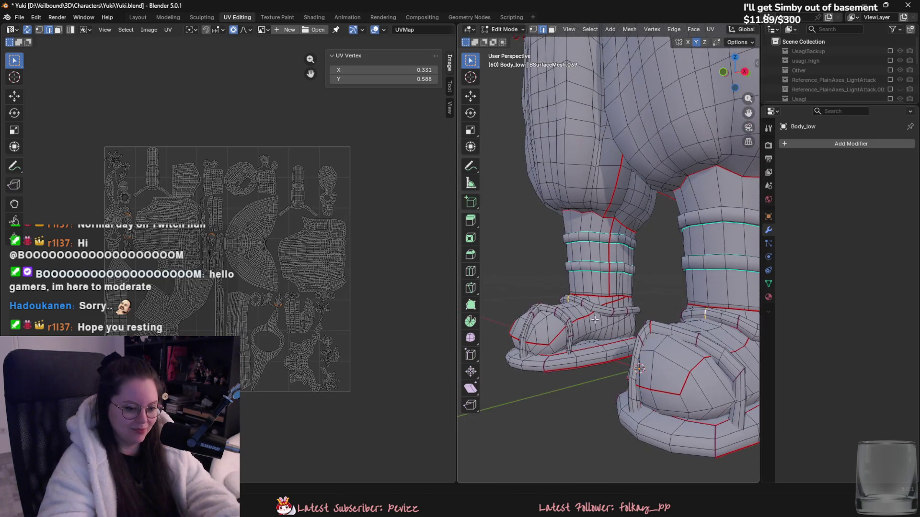
scroll(537, 367, "down", 4)
mouse_move(565, 313)
middle_mouse_down()
mouse_move(596, 277)
mouse_move(615, 295)
middle_mouse_up()
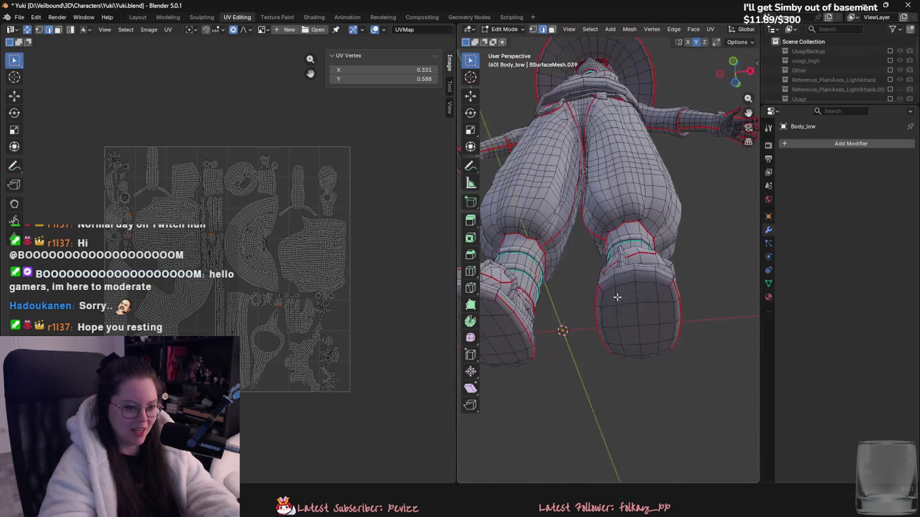
scroll(669, 339, "up", 4)
middle_click_drag(661, 340, 645, 343)
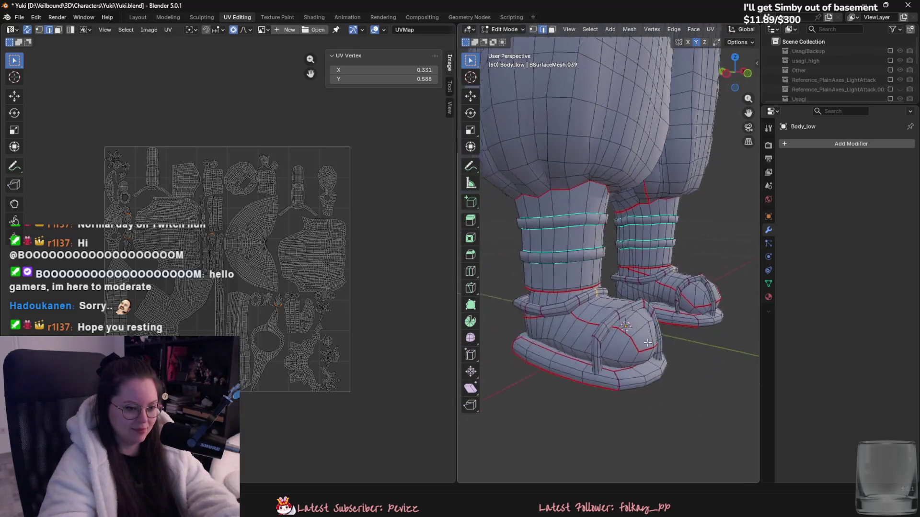
mouse_move(556, 334)
middle_mouse_down()
mouse_move(633, 351)
mouse_move(648, 338)
middle_mouse_up()
scroll(645, 380, "down", 3)
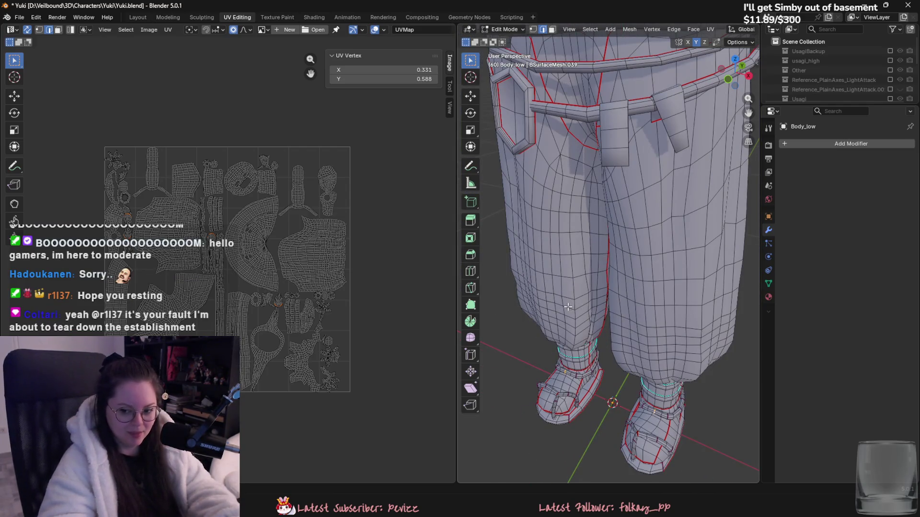
Turn to the front of the trousers and orbit up and down around the belt.
mouse_move(587, 306)
middle_mouse_down()
mouse_move(641, 323)
mouse_move(561, 378)
mouse_move(574, 393)
mouse_move(692, 391)
middle_mouse_up()
scroll(642, 324, "up", 5)
scroll(581, 366, "down", 3)
scroll(574, 393, "up", 4)
scroll(692, 392, "up", 3)
middle_click_drag(666, 362, 581, 262)
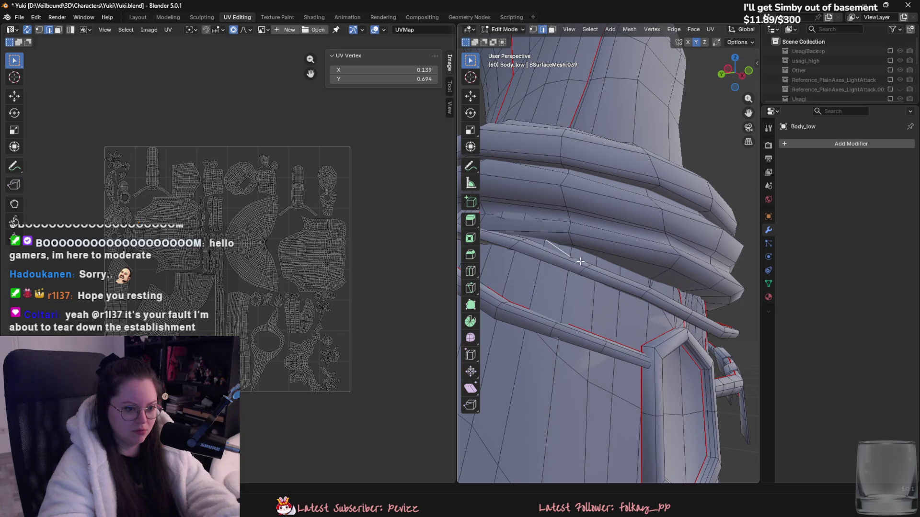
mouse_move(527, 222)
middle_mouse_down()
mouse_move(599, 288)
mouse_move(579, 297)
mouse_move(584, 314)
mouse_move(570, 311)
mouse_move(649, 300)
mouse_move(614, 319)
mouse_move(616, 296)
mouse_move(585, 259)
mouse_move(550, 284)
mouse_move(496, 286)
middle_mouse_up()
Nudge the selected belt vertices slightly along Y, then about 0.004877 m along X.
key("g")
key("y")
left_click(592, 287)
key("g")
key("x")
left_click(564, 314)
scroll(565, 314, "down", 3)
scroll(649, 300, "down", 4)
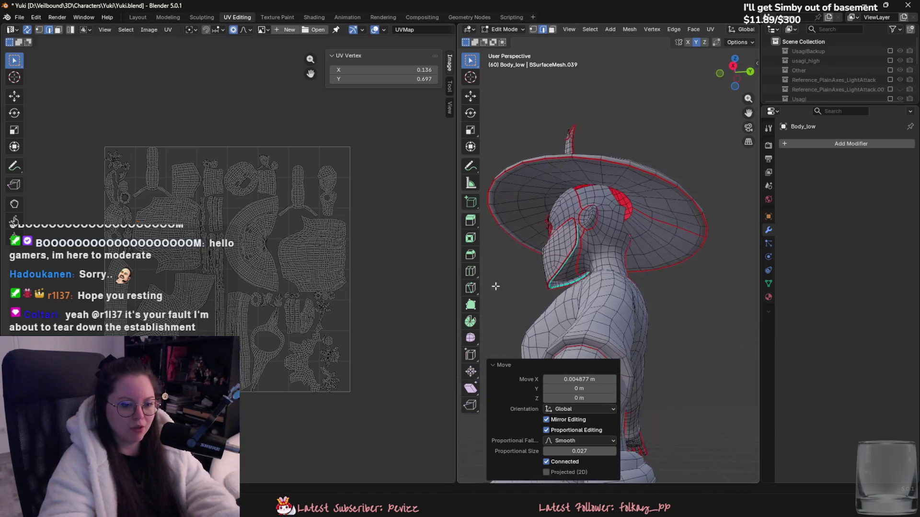
Select the linked mask faces, hide them, then reveal them again.
mouse_move(575, 260)
middle_mouse_down()
mouse_move(646, 296)
mouse_move(673, 270)
mouse_move(714, 302)
mouse_move(601, 372)
mouse_move(575, 263)
mouse_move(551, 258)
middle_mouse_up()
key("ctrl+l")
key("h")
key("alt+h")
scroll(589, 335, "up", 3)
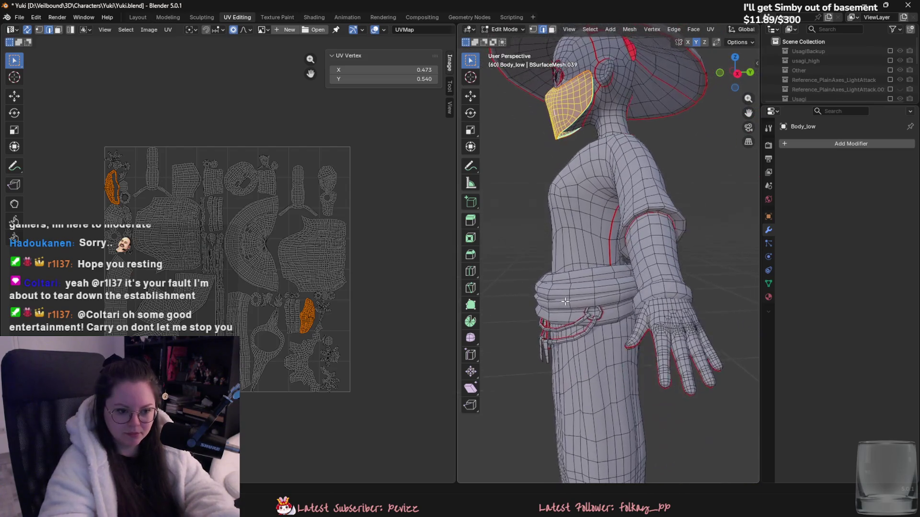
scroll(652, 312, "up", 1)
scroll(657, 318, "down", 2)
Review the legs and torso, then clear the seam from an edge on the belt buckle.
mouse_move(683, 318)
middle_mouse_down()
mouse_move(610, 316)
mouse_move(562, 273)
mouse_move(605, 246)
mouse_move(633, 256)
middle_mouse_up()
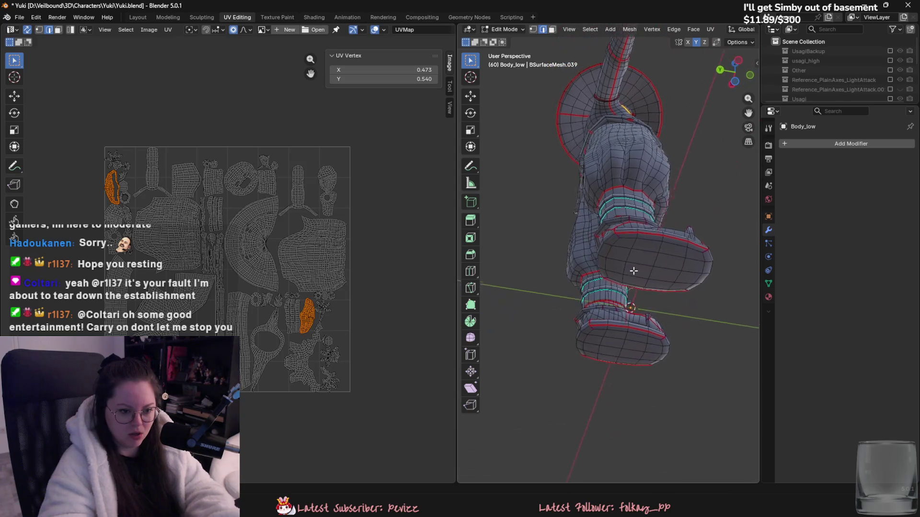
middle_click_drag(633, 271, 703, 336)
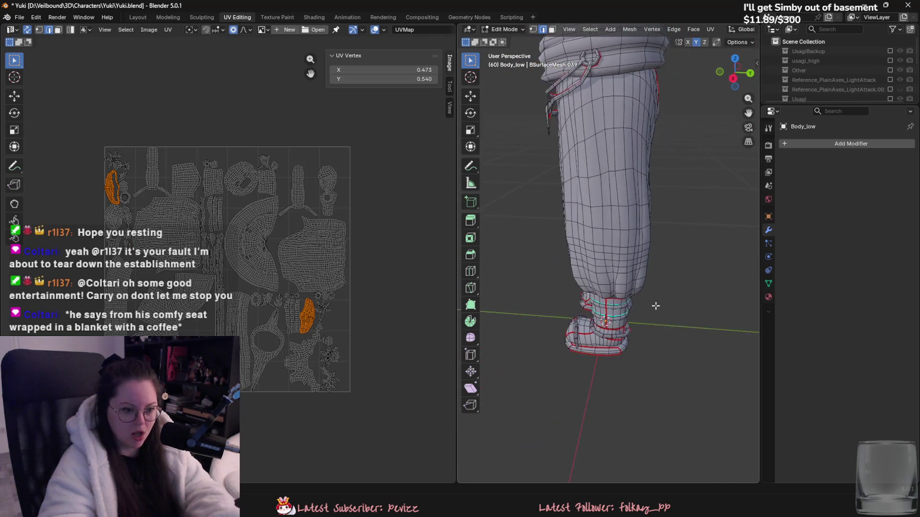
middle_click_drag(656, 305, 653, 303)
scroll(657, 321, "up", 4)
mouse_move(716, 312)
middle_mouse_down()
mouse_move(652, 307)
mouse_move(629, 321)
mouse_move(725, 369)
middle_mouse_up()
mouse_move(710, 325)
middle_mouse_down()
mouse_move(604, 335)
mouse_move(633, 335)
mouse_move(636, 325)
mouse_move(605, 331)
mouse_move(684, 308)
mouse_move(645, 284)
mouse_move(634, 330)
mouse_move(616, 320)
mouse_move(716, 384)
mouse_move(677, 342)
mouse_move(703, 313)
mouse_move(623, 301)
middle_mouse_up()
scroll(661, 335, "up", 3)
left_click(652, 324)
scroll(698, 302, "up", 3)
left_click(645, 288)
Unwrap the whole mesh with Minimum Stretch and read the unwrap warning in the log.
key("a")
key("u")
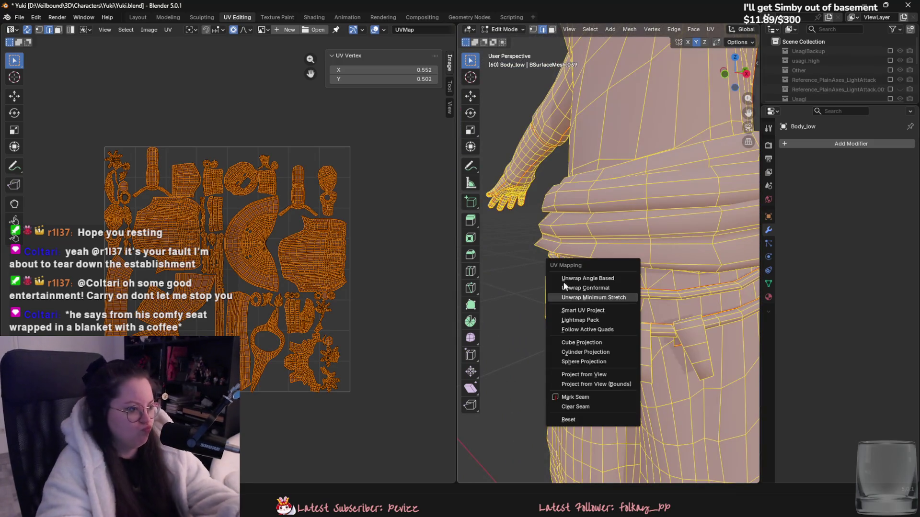
left_click(623, 298)
scroll(280, 214, "up", 2)
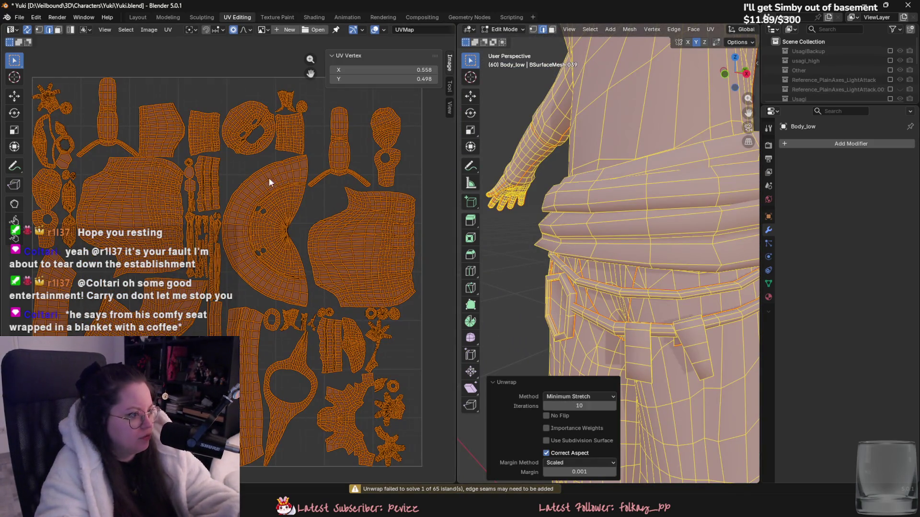
left_click(459, 489)
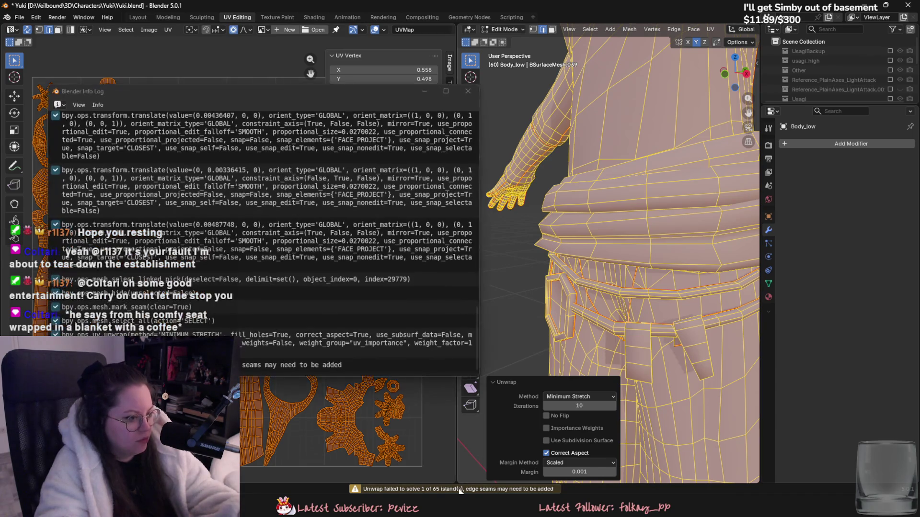
left_click(468, 91)
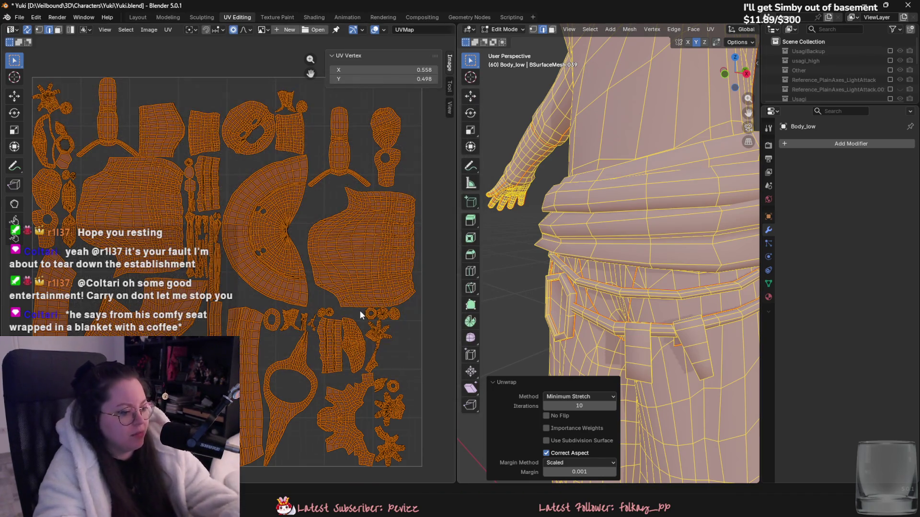
Select edges on the belt flap and clear their seam.
key("alt+a")
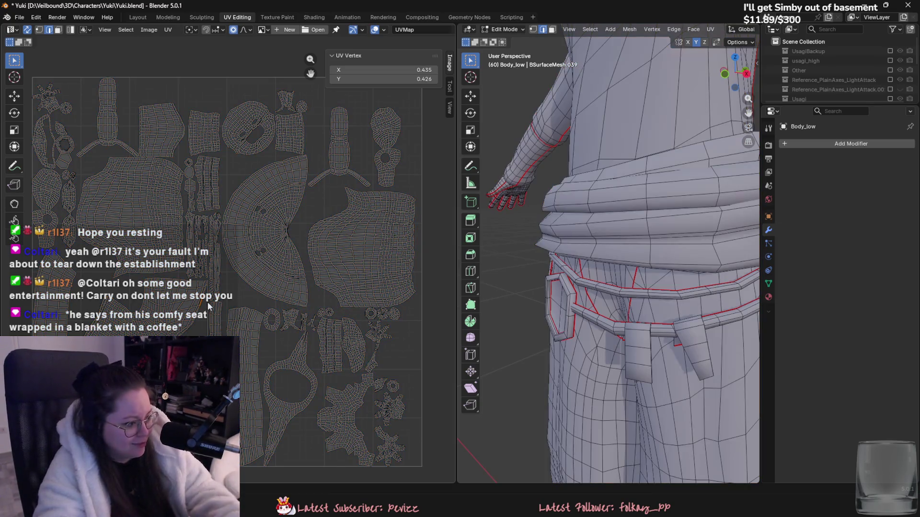
key("l")
scroll(675, 304, "up", 5)
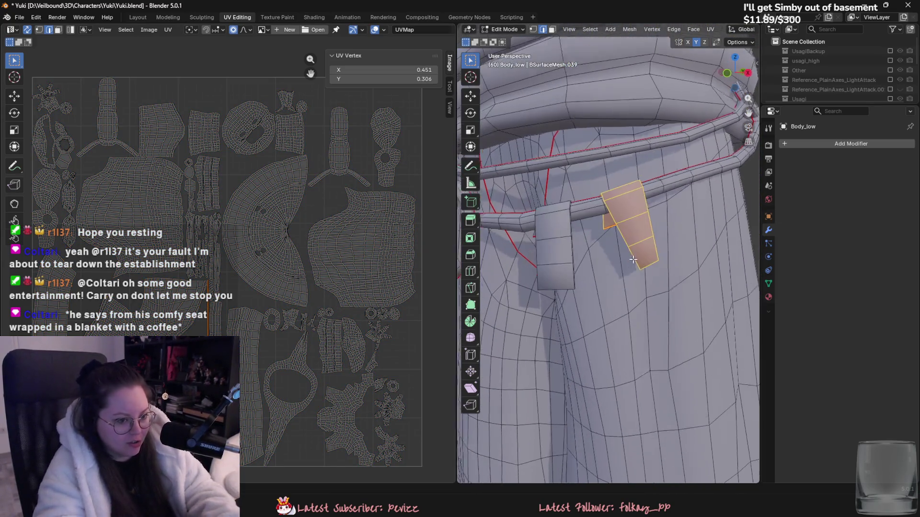
left_click(634, 231)
mouse_move(623, 235)
middle_mouse_down()
mouse_move(647, 242)
mouse_move(622, 254)
mouse_move(704, 218)
mouse_move(623, 119)
middle_mouse_up()
left_click(674, 228)
scroll(622, 254, "up", 2)
left_click(674, 218)
key("ctrl+e")
left_click(669, 225)
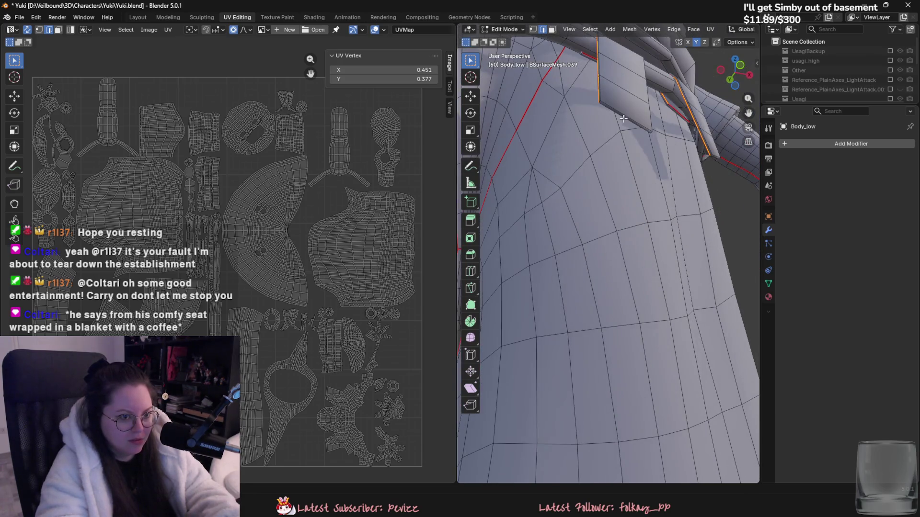
Mark the belt flap edges as seams and select the left flap's vertical edge.
key("ctrl+e")
left_click(714, 158)
mouse_move(714, 189)
middle_mouse_down()
mouse_move(714, 218)
mouse_move(708, 197)
middle_mouse_up()
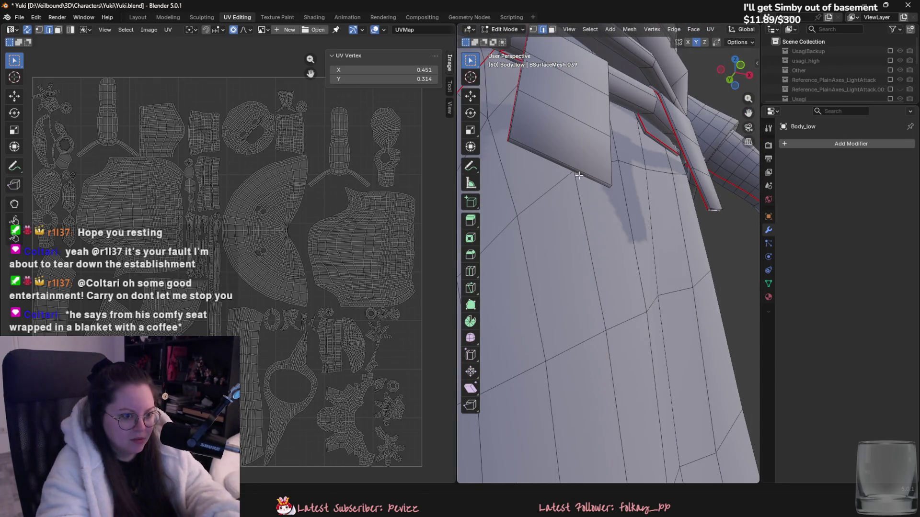
key("ctrl+e")
left_click(580, 215)
mouse_move(580, 214)
middle_mouse_down()
mouse_move(672, 229)
mouse_move(544, 229)
mouse_move(562, 250)
middle_mouse_up()
left_click(548, 232)
left_click(554, 249)
scroll(630, 252, "down", 3)
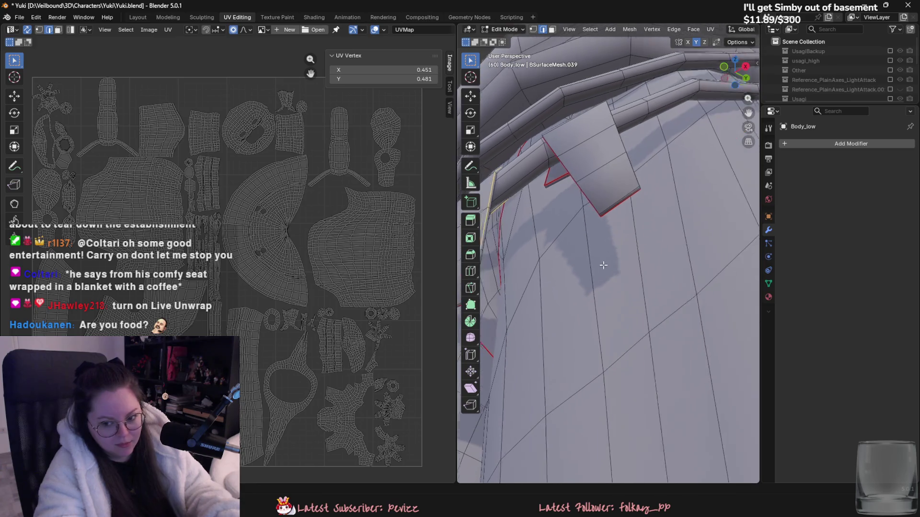
middle_click_drag(668, 246, 574, 260)
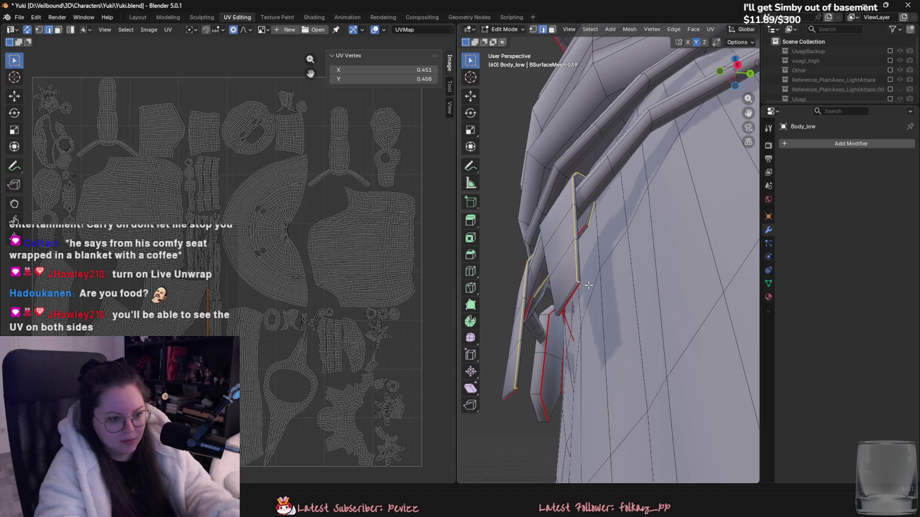
Re-unwrap the whole body with Minimum Stretch (10 iterations, 0.001 margin).
key("a")
key("alt+a")
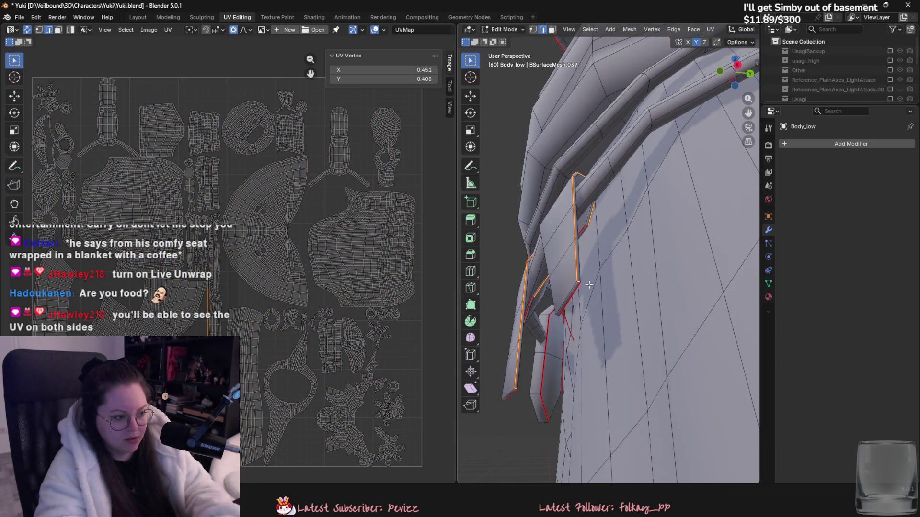
key("a")
key("u")
left_click(592, 286)
scroll(613, 294, "down", 5)
middle_click_drag(613, 295, 640, 303)
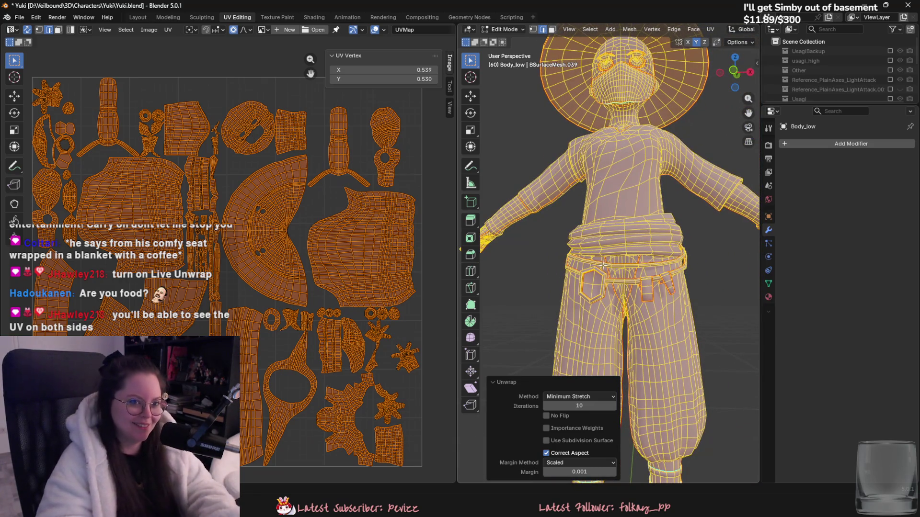
Select overlapping UV islands and check the viewport editing options, enabling Live Unwrap.
left_click(126, 30)
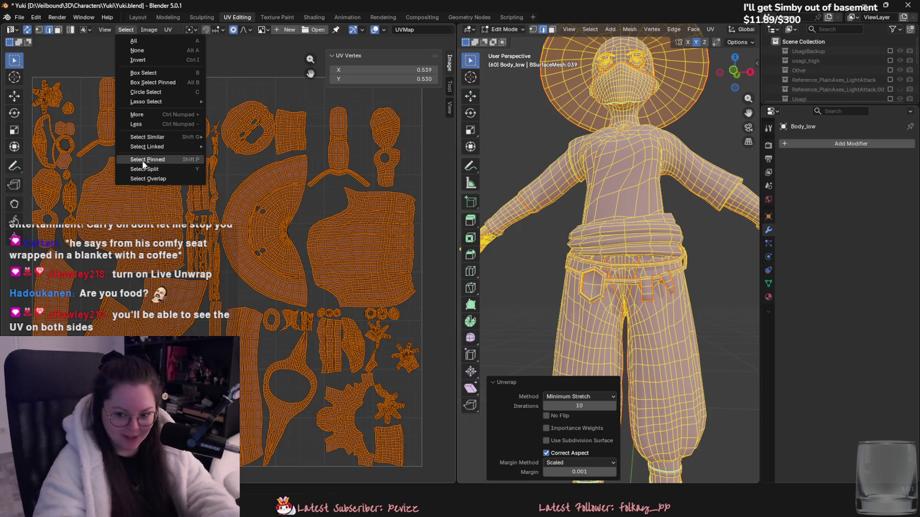
left_click(141, 179)
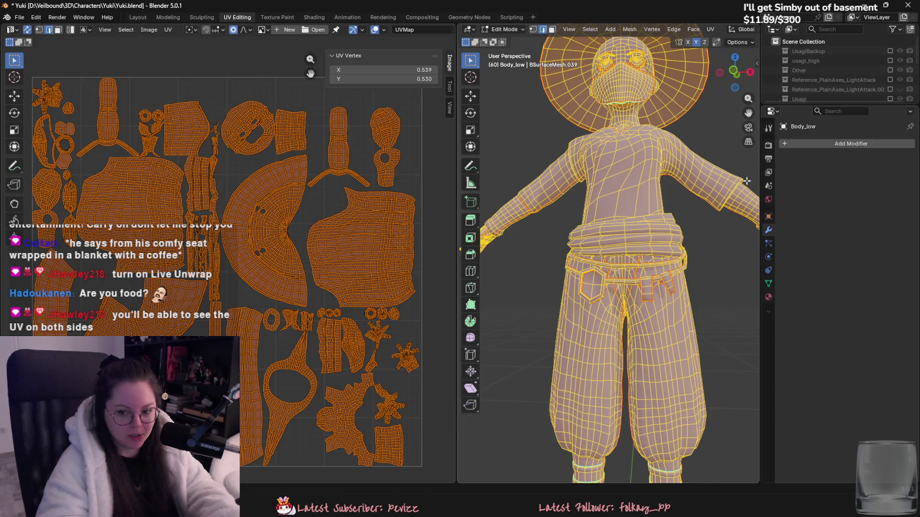
left_click(743, 42)
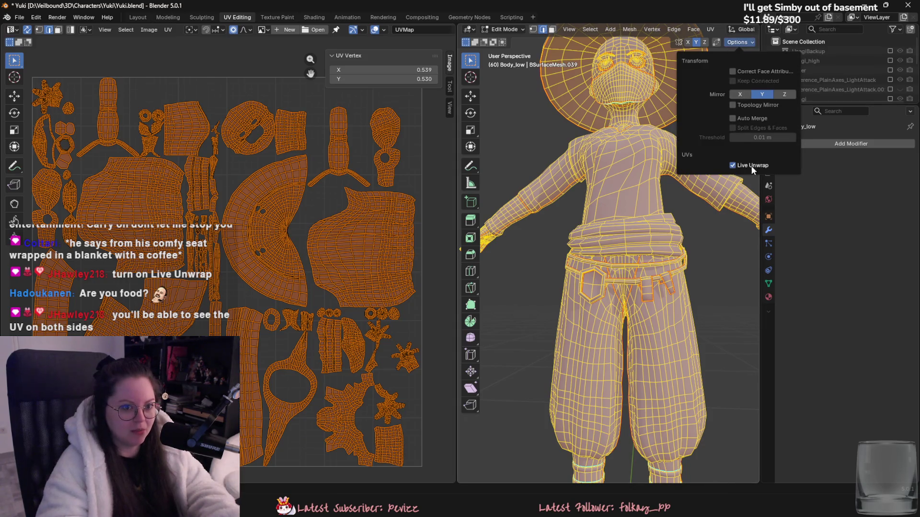
mouse_move(604, 240)
middle_mouse_down()
mouse_move(575, 242)
mouse_move(616, 243)
middle_mouse_up()
Save Yuki.blend from Object Mode and return to Edit Mode.
key("Tab")
scroll(589, 244, "down", 2)
key("ctrl+s")
key("Tab")
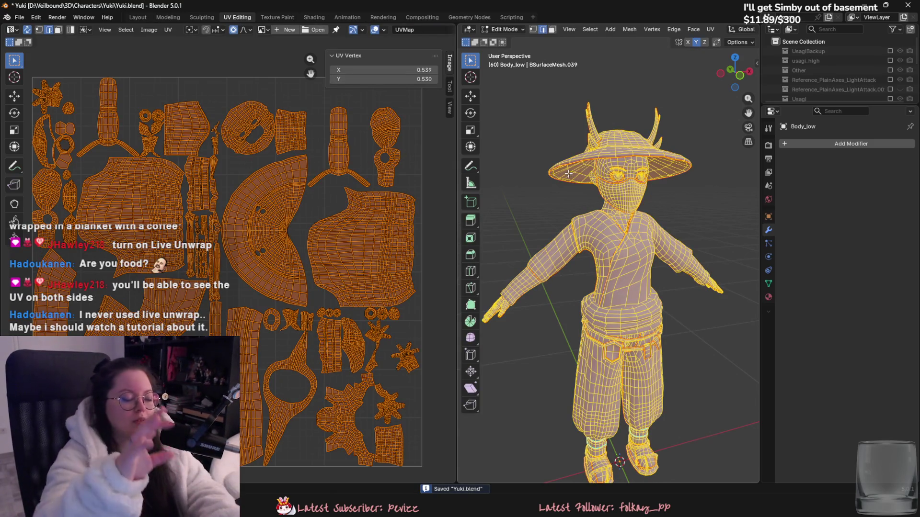
Show the UV vertex coordinates in the sidebar again and bring up the Edit menu.
left_click(450, 86)
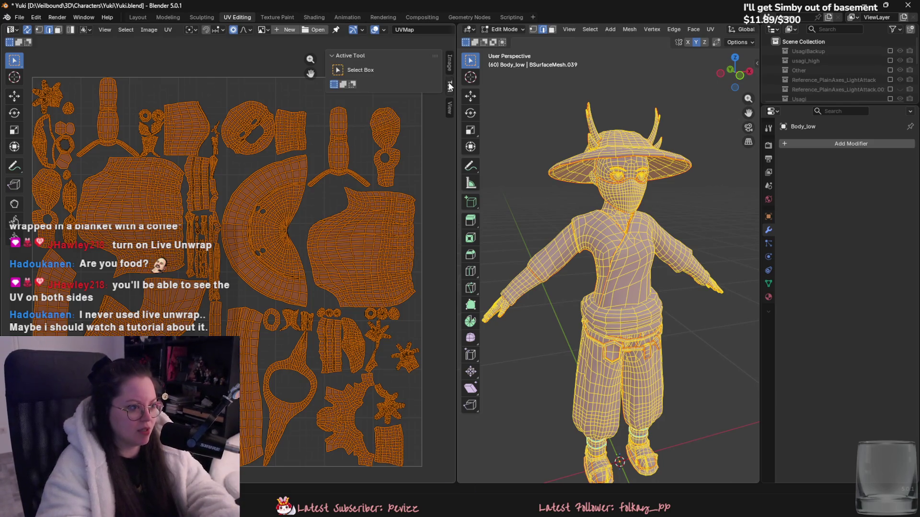
left_click(449, 65)
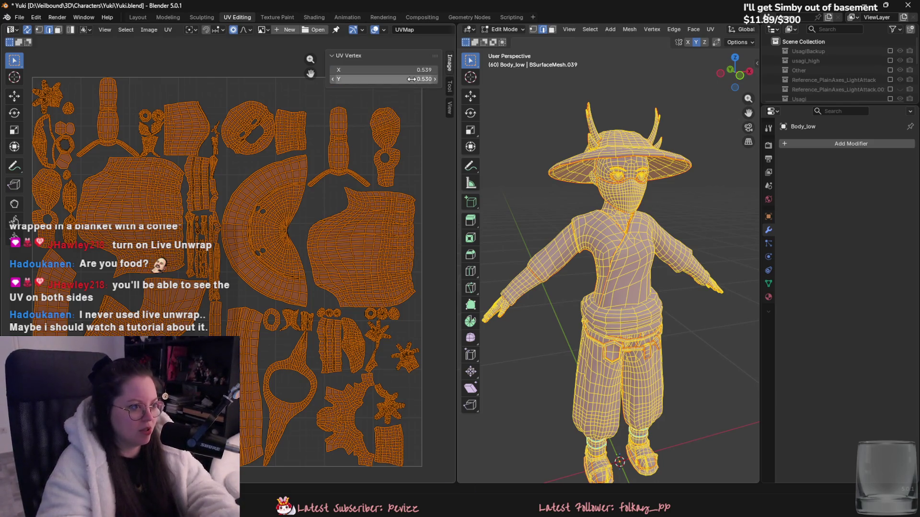
left_click(19, 17)
left_click(36, 17)
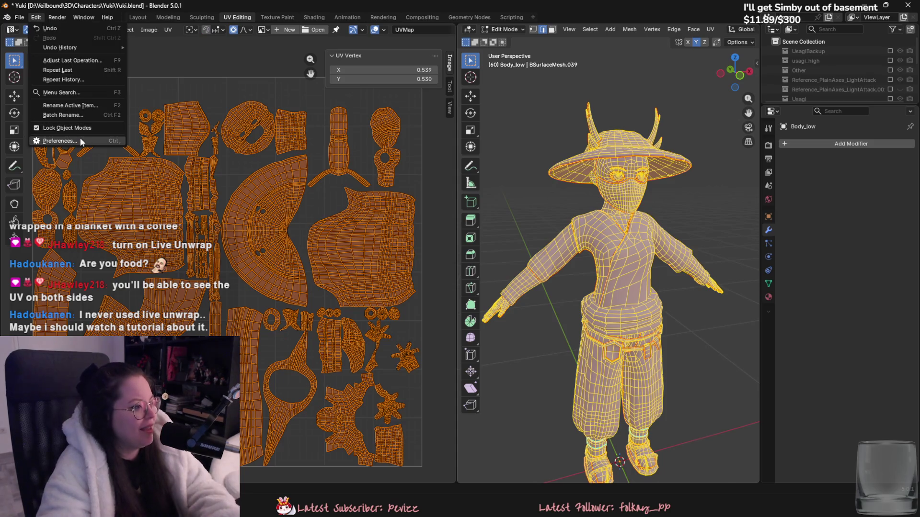
left_click(47, 142)
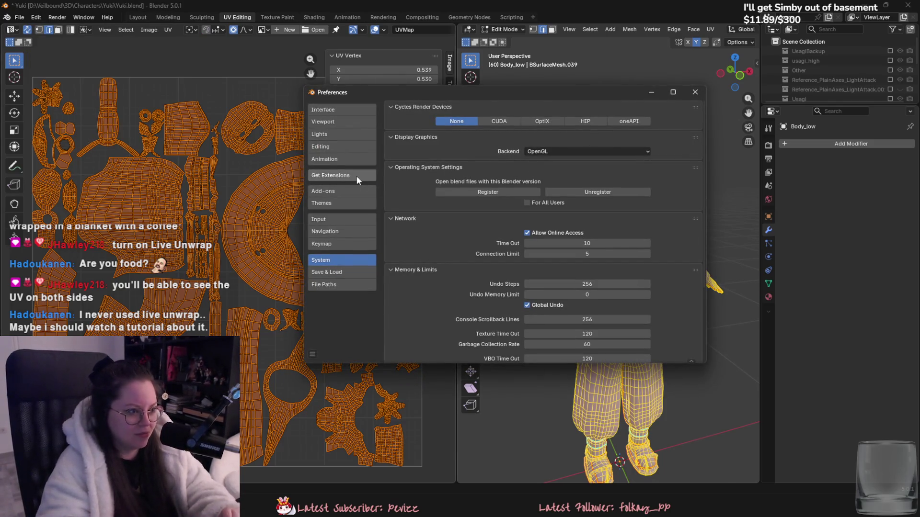
left_click(336, 176)
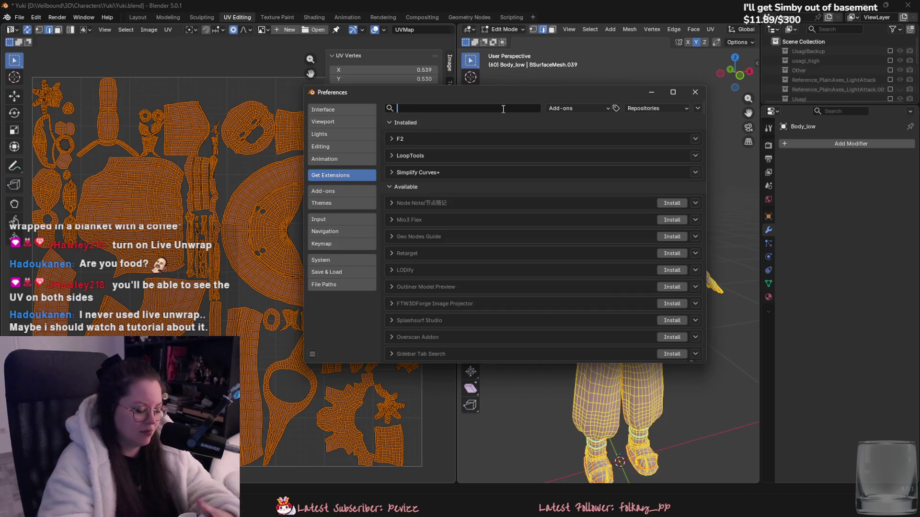
type("pack")
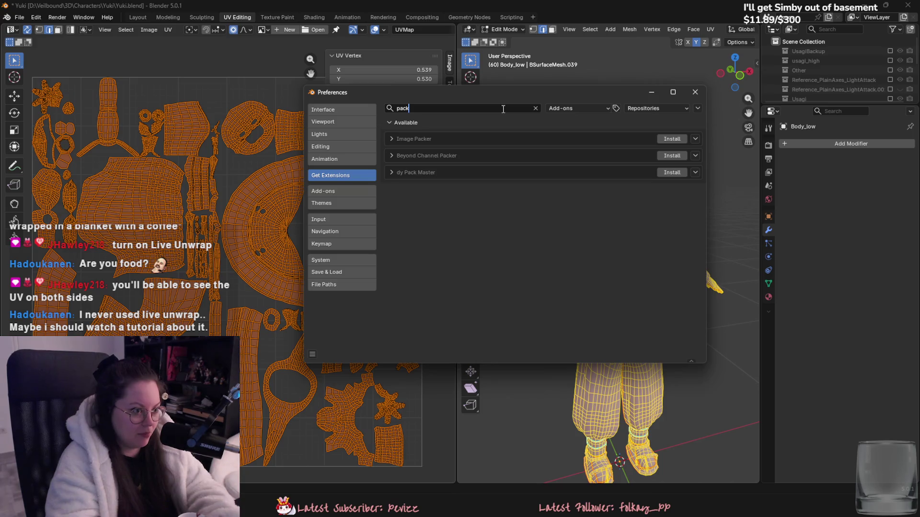
type("mas")
left_click(342, 191)
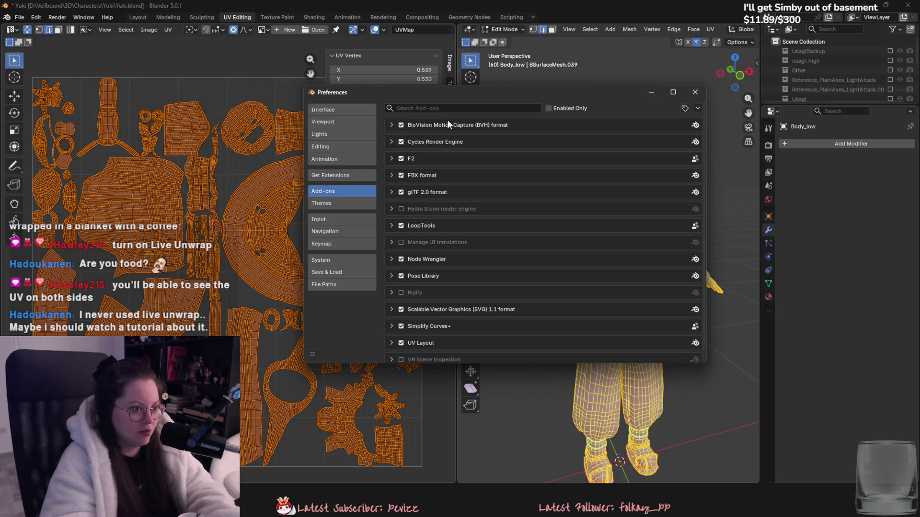
type("pack")
key("BackSpace")
type("pack")
key("BackSpace")
key("BackSpace")
key("BackSpace")
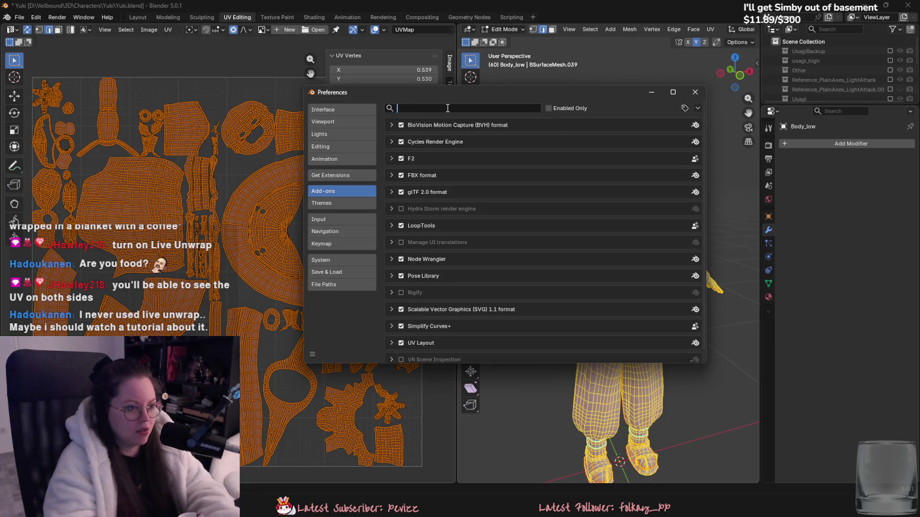
left_click(339, 178)
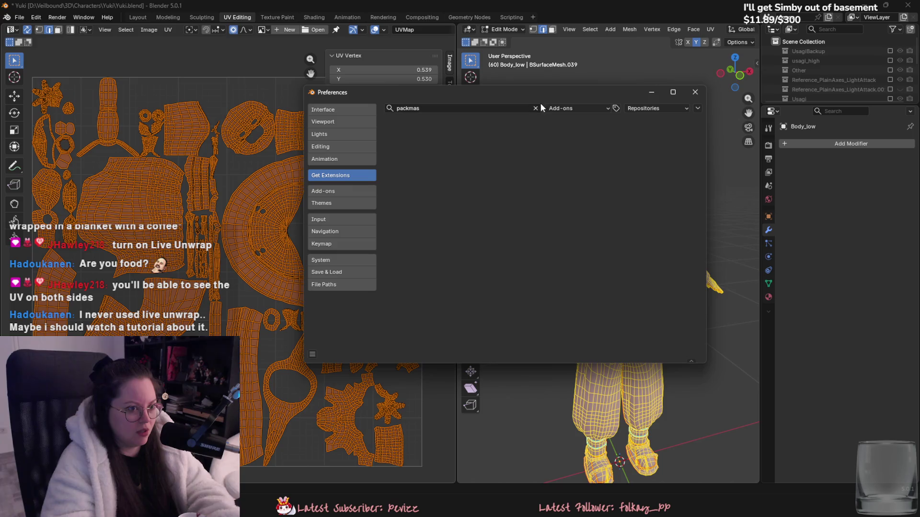
left_click(536, 109)
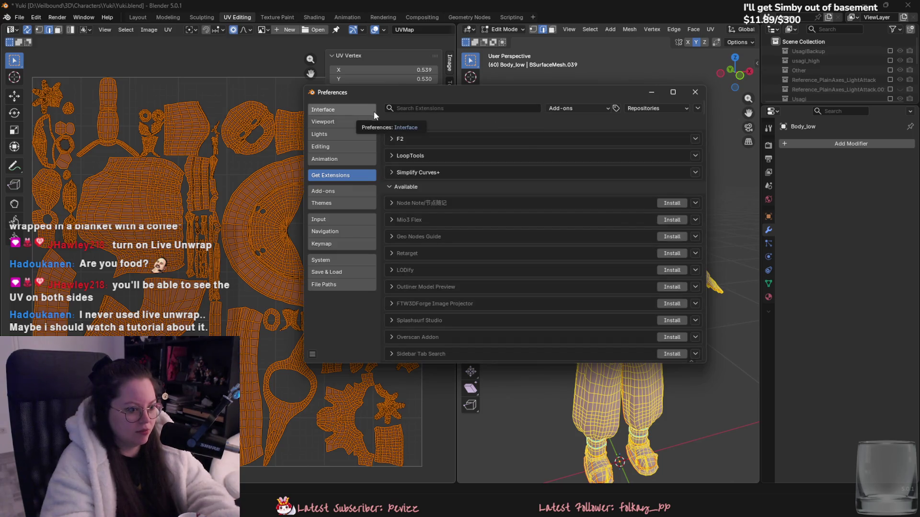
left_click(461, 109)
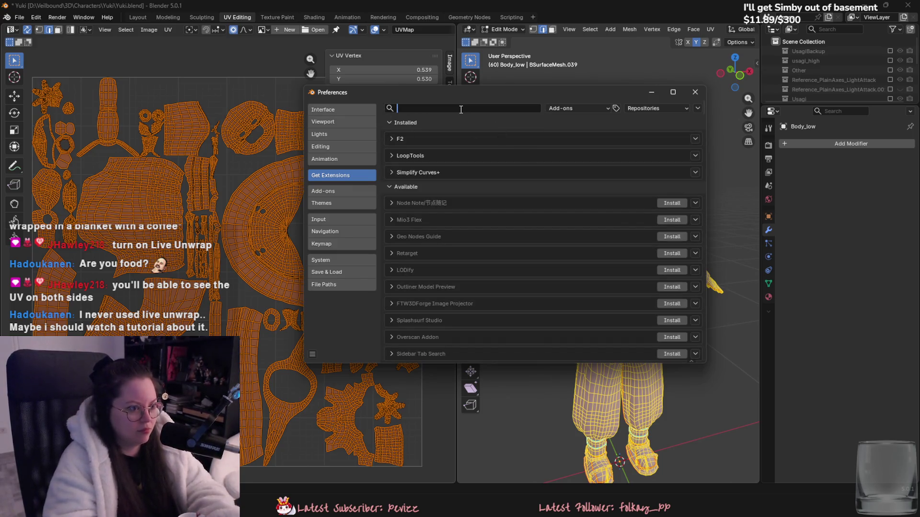
type("pack")
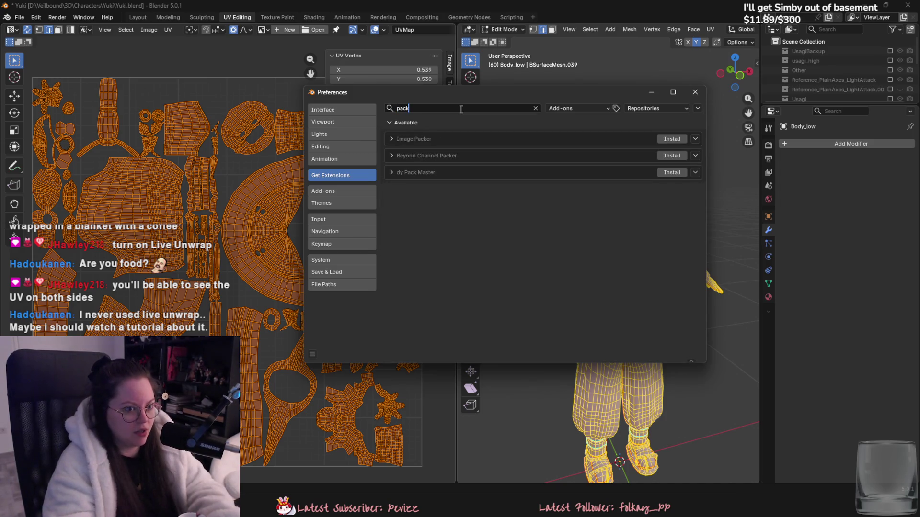
key("BackSpace")
key("BackSpace")
key("BackSpace")
left_click(694, 92)
left_click(36, 17)
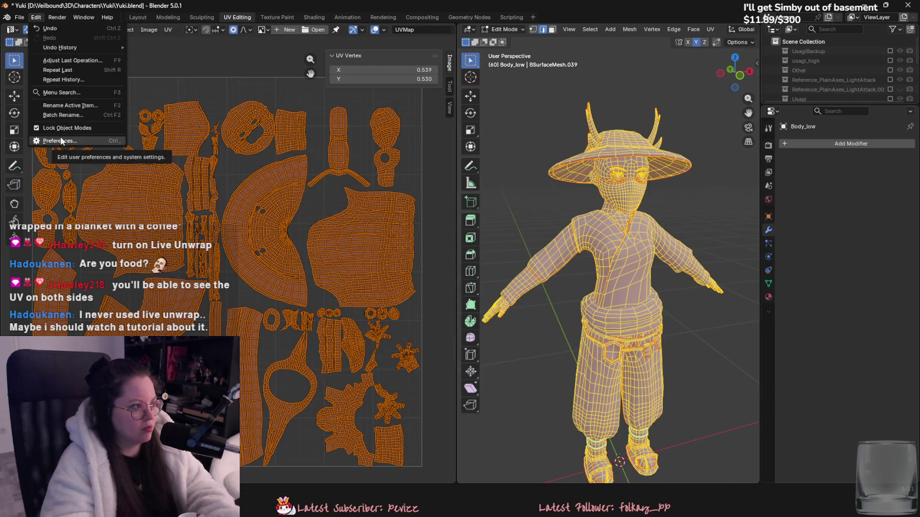
Switch to the Layout workspace and start appending from a blend file.
left_click(19, 17)
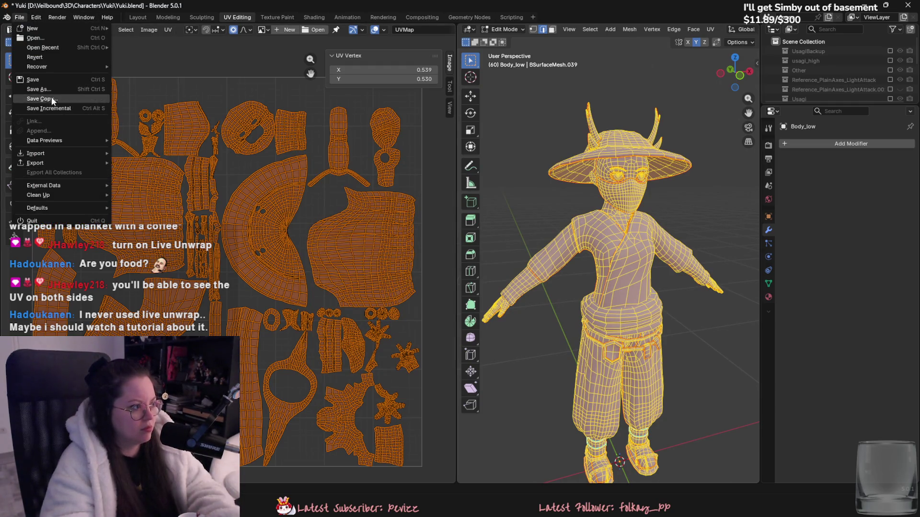
left_click(140, 17)
left_click(17, 17)
left_click(51, 138)
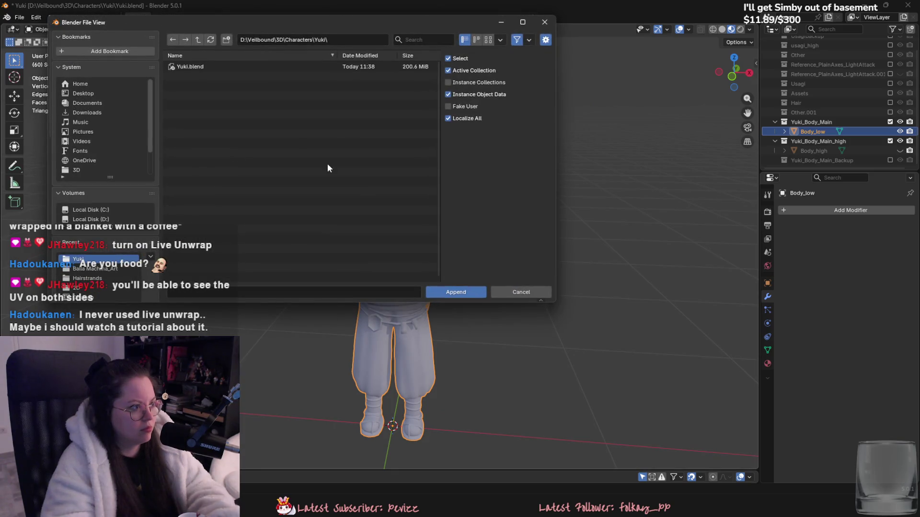
Search for 'packmaster' in Downloads, Desktop and 3D folders, then cancel the append.
left_click(198, 40)
left_click(198, 40)
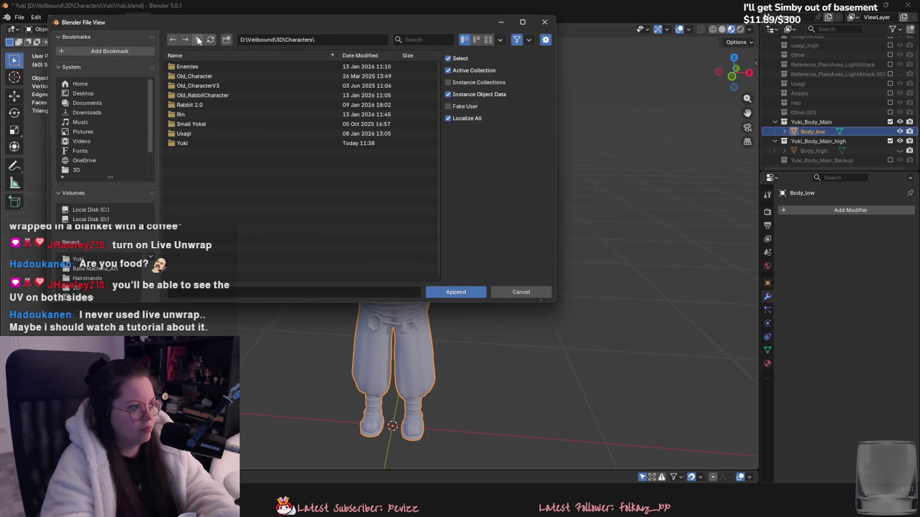
left_click(198, 40)
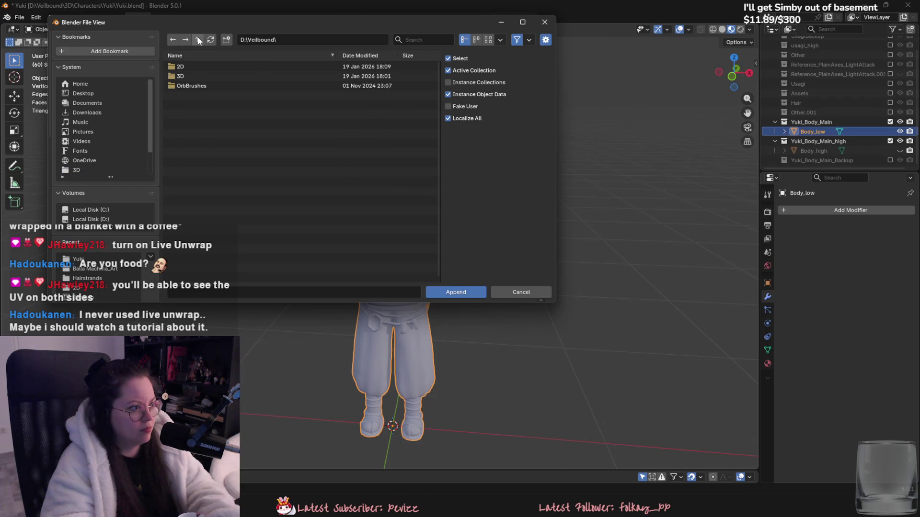
left_click(441, 40)
type("packmaster")
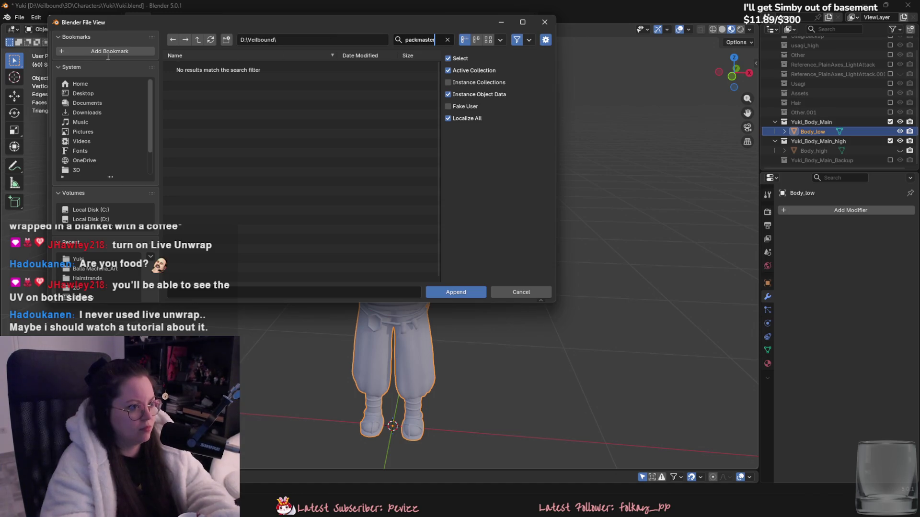
left_click(104, 110)
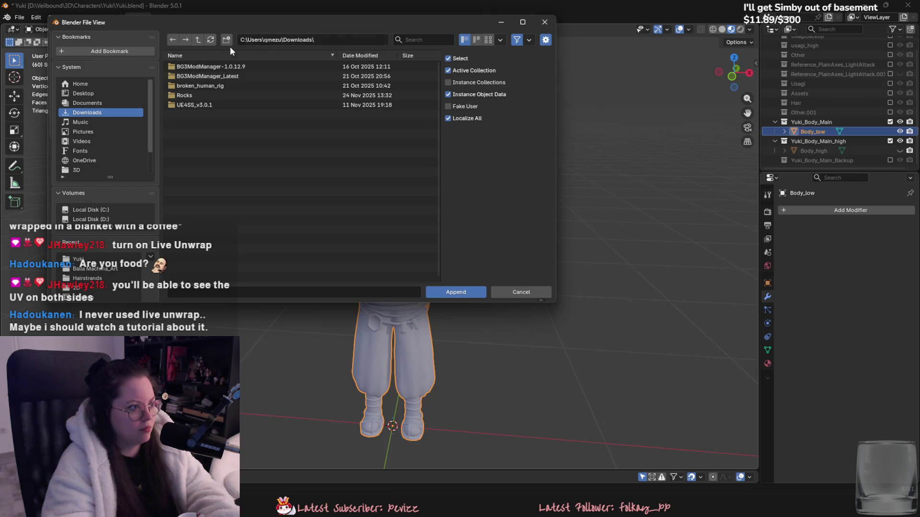
left_click(121, 91)
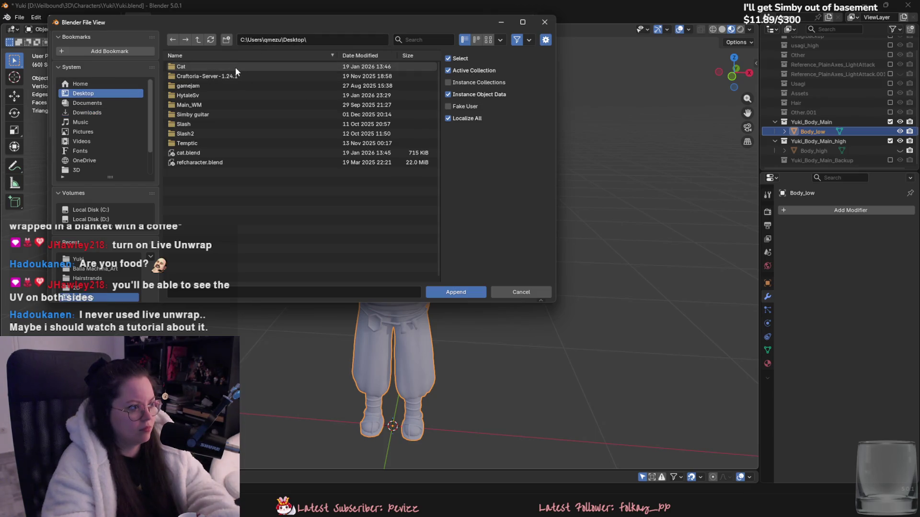
scroll(132, 119, "down", 2)
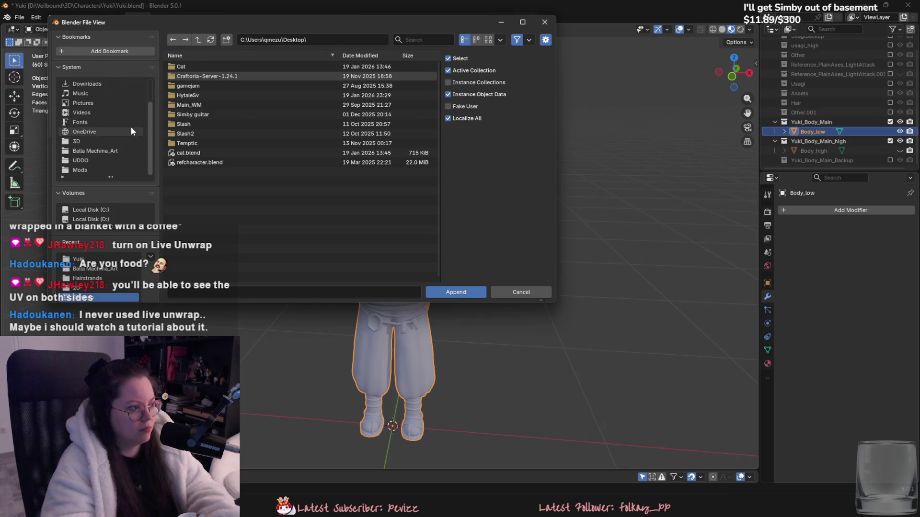
left_click(134, 142)
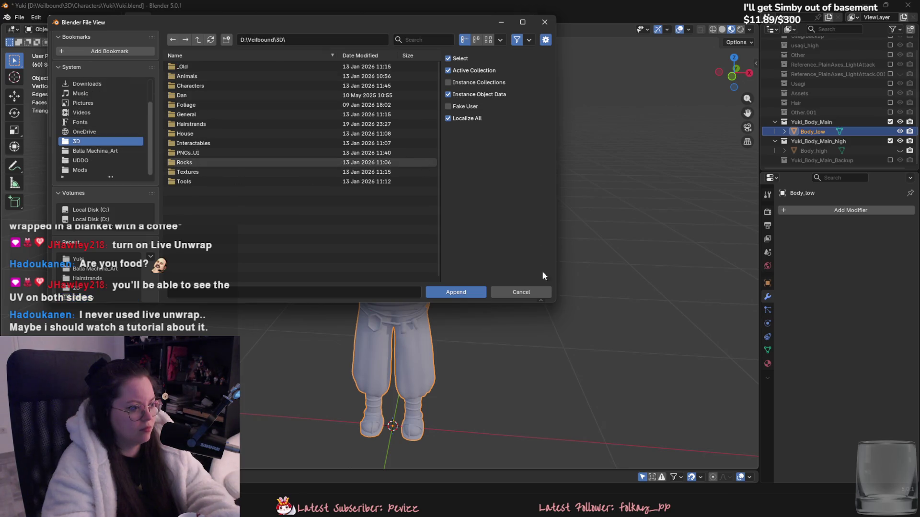
left_click(501, 292)
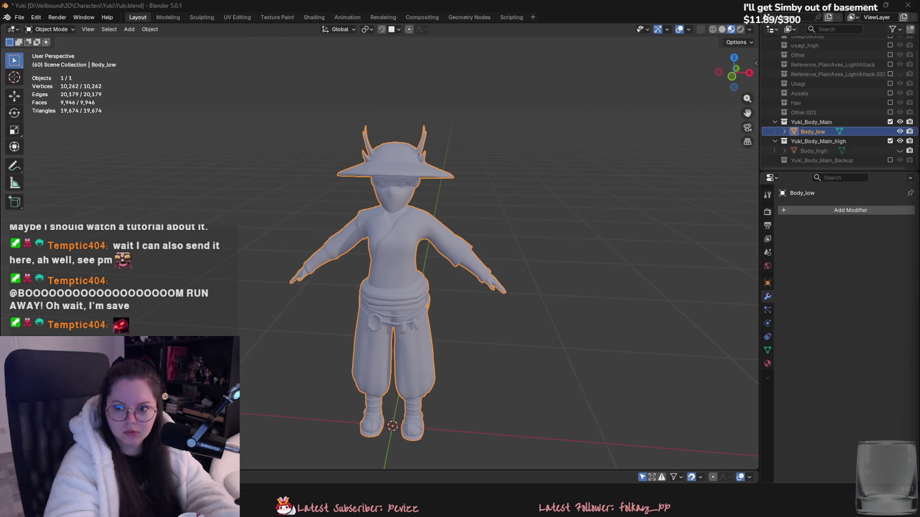
left_click(19, 18)
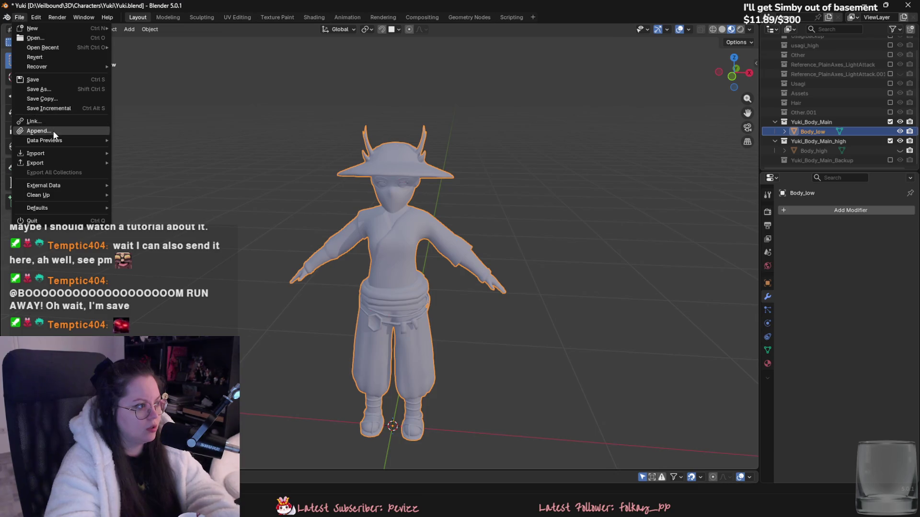
left_click(52, 132)
left_click(87, 112)
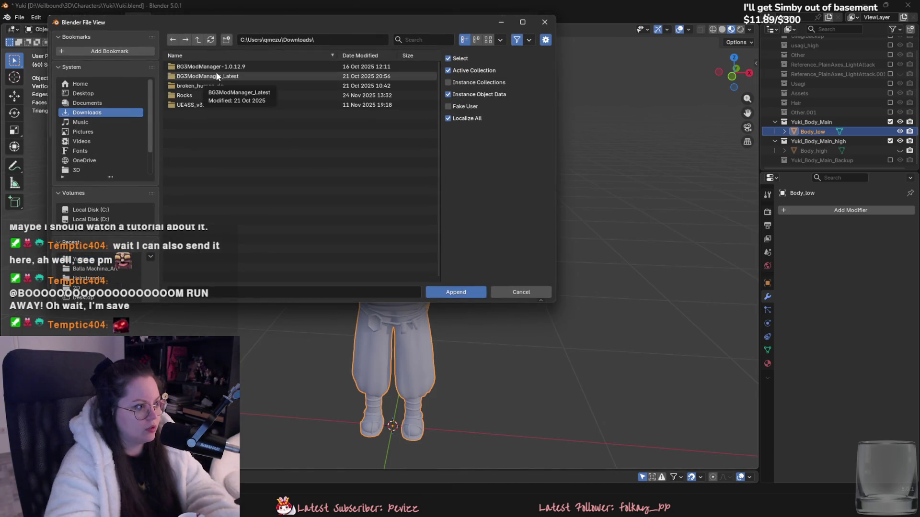
left_click(211, 41)
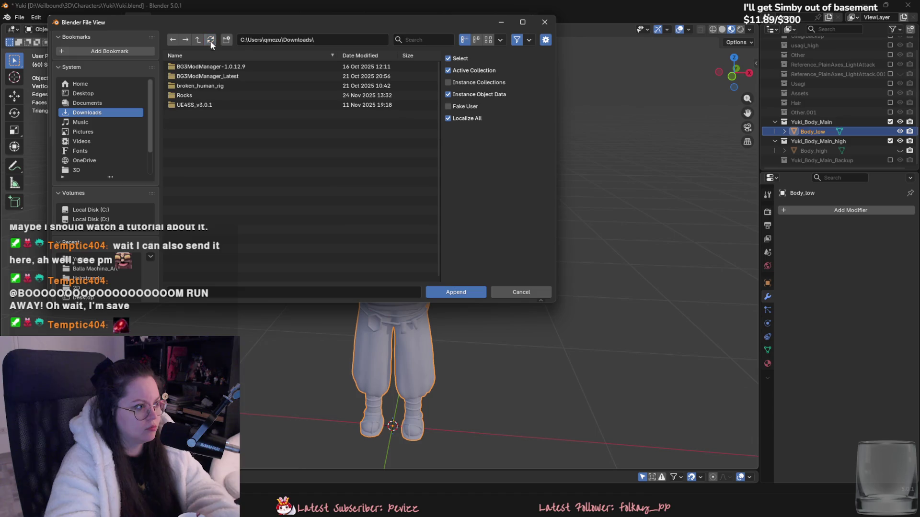
left_click(531, 291)
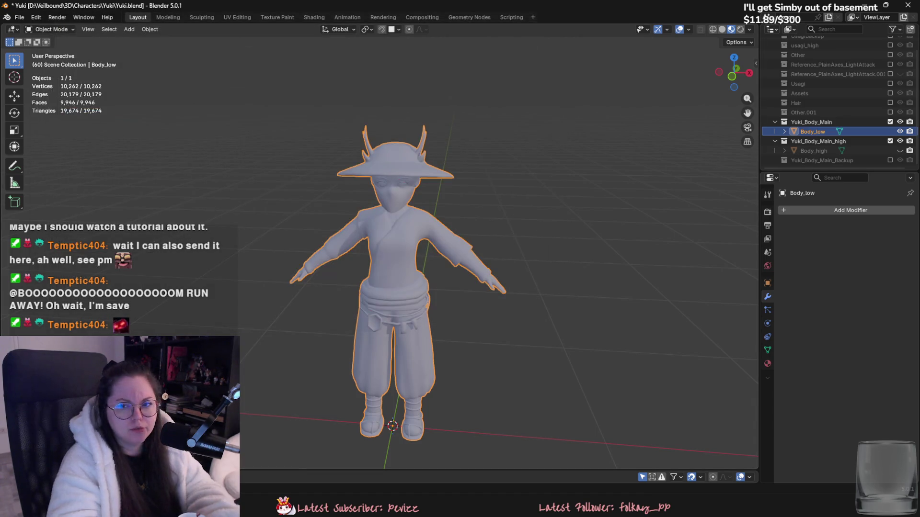
key("super+e")
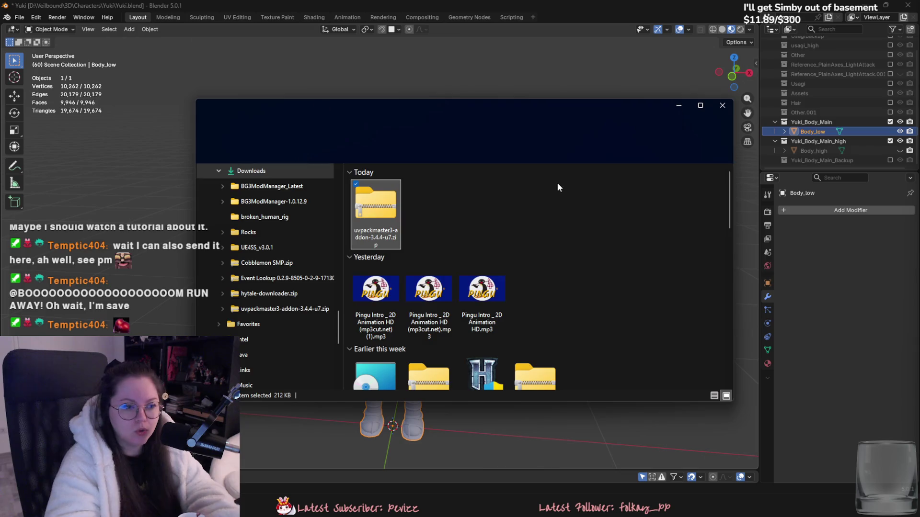
left_click_drag(428, 105, 919, 225)
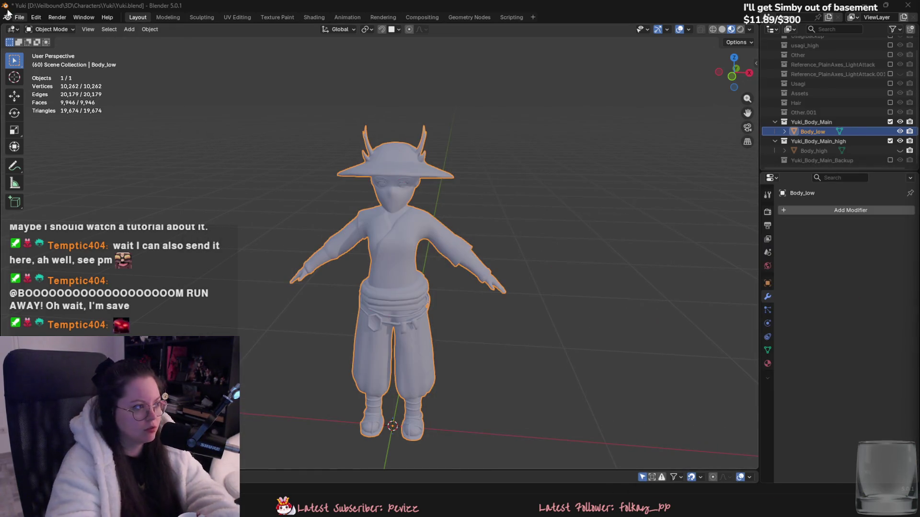
left_click(20, 18)
left_click(38, 134)
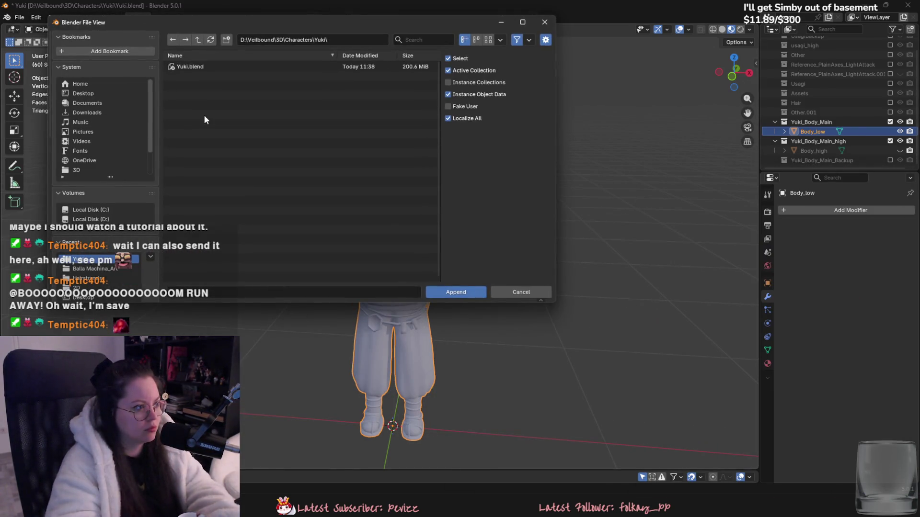
left_click(89, 112)
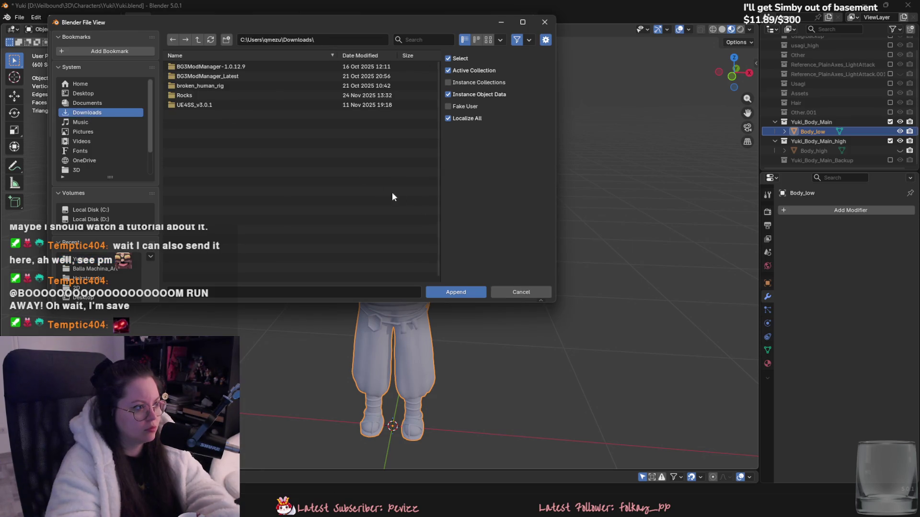
left_click(521, 292)
left_click(581, 254)
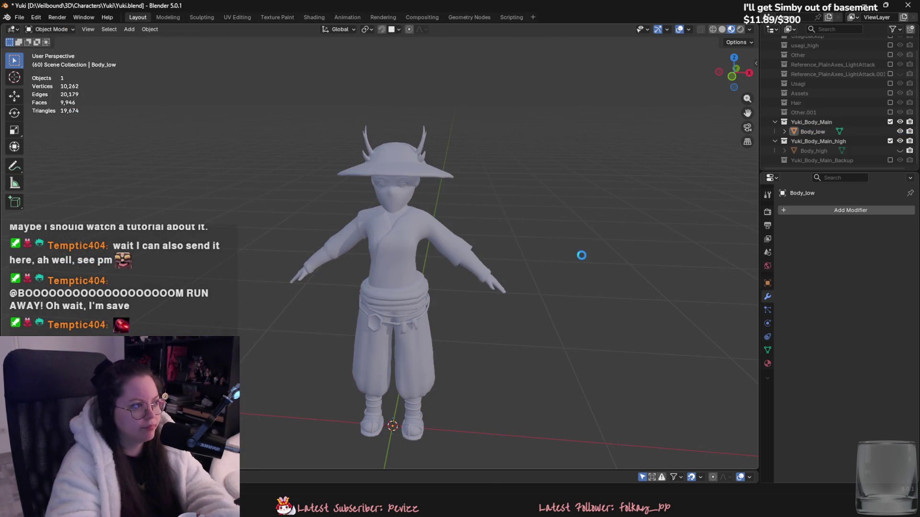
key("ctrl+s")
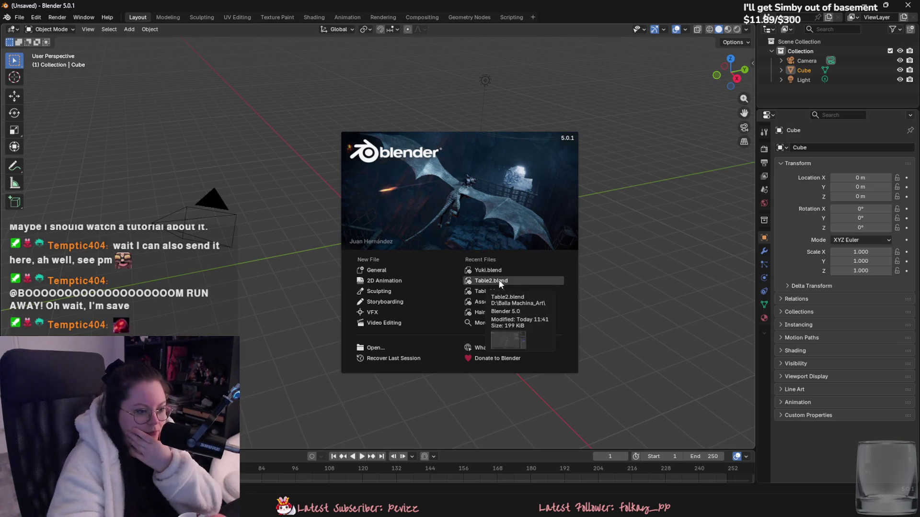
left_click(487, 270)
left_click(19, 17)
left_click(41, 132)
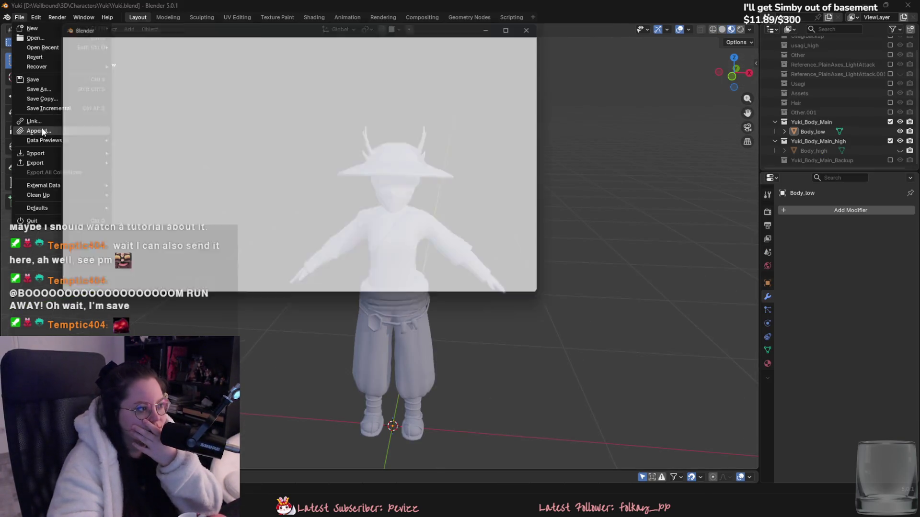
left_click(85, 113)
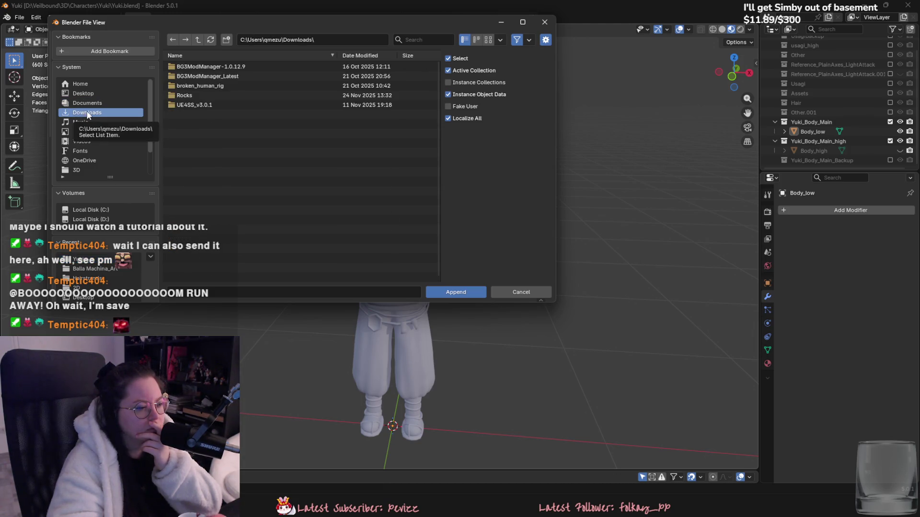
left_click(521, 292)
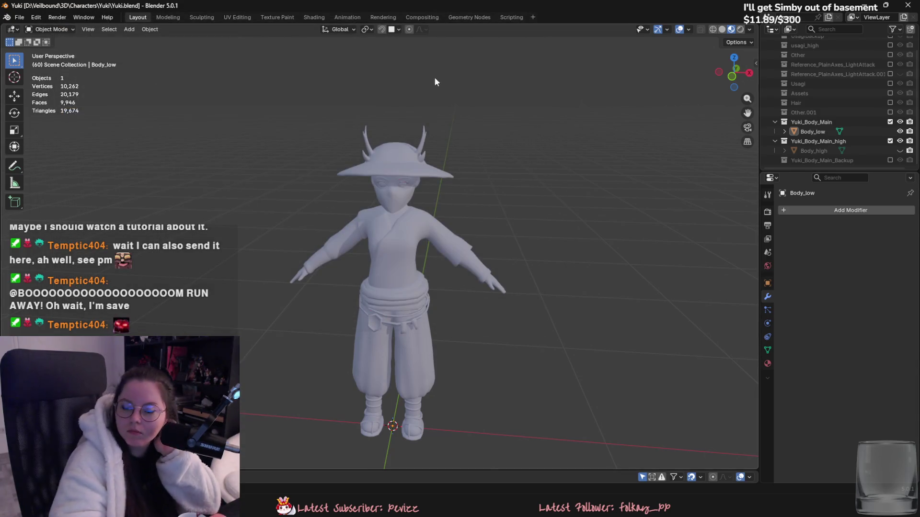
left_click(36, 17)
Install the uvpackmaster3 zip from Downloads as an add-on in Preferences.
left_click(72, 139)
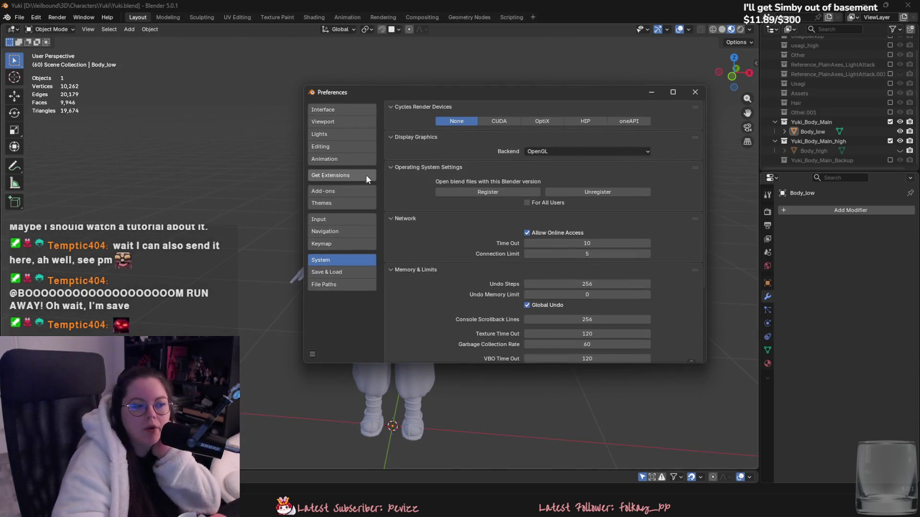
left_click(342, 190)
left_click(360, 177)
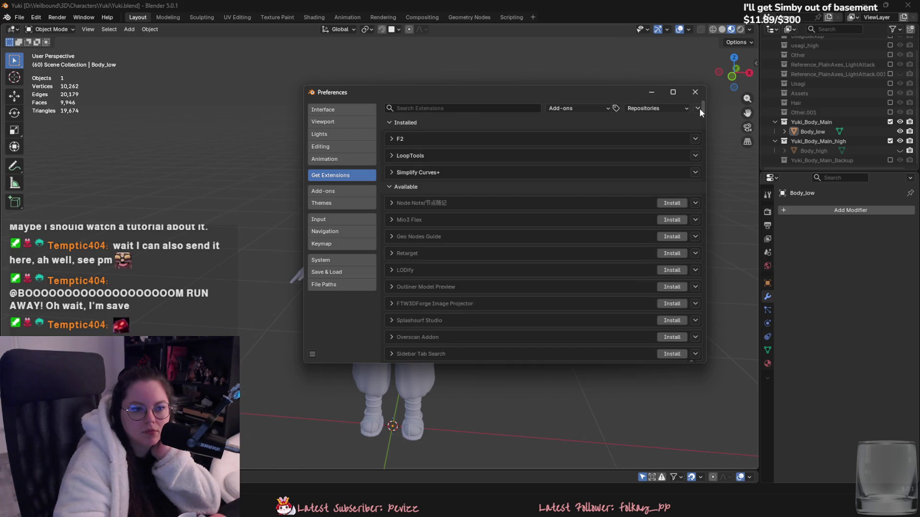
left_click(332, 191)
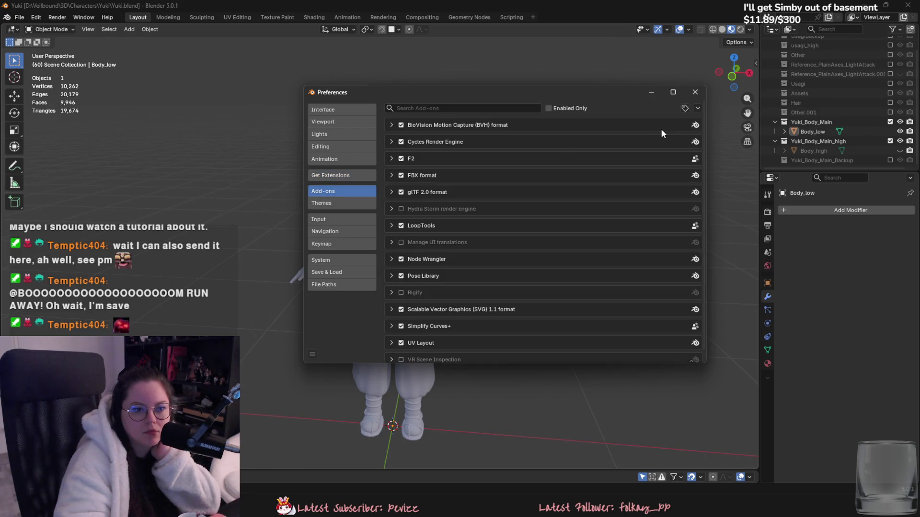
left_click(697, 108)
left_click(686, 130)
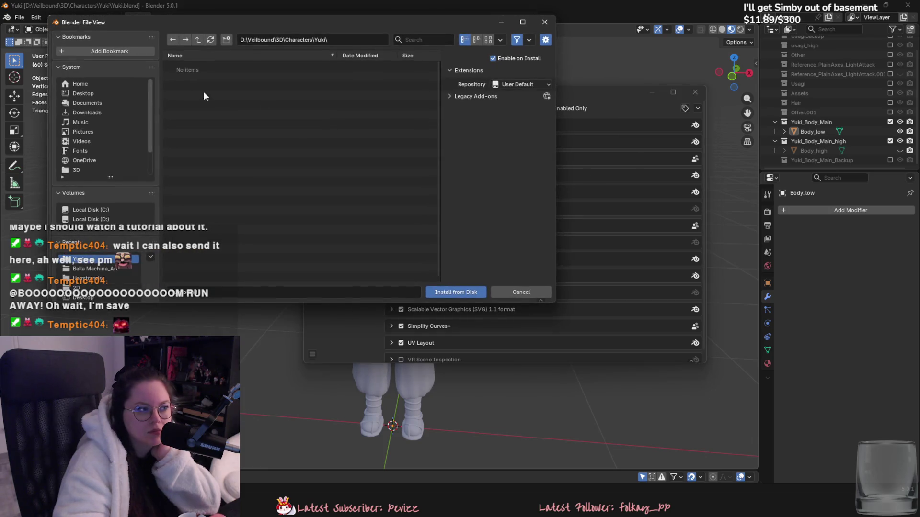
left_click(94, 113)
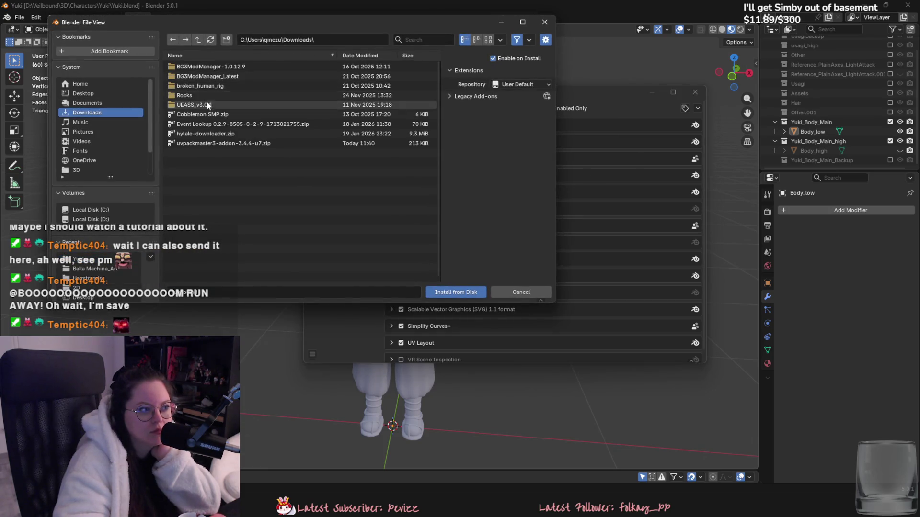
double_click(205, 144)
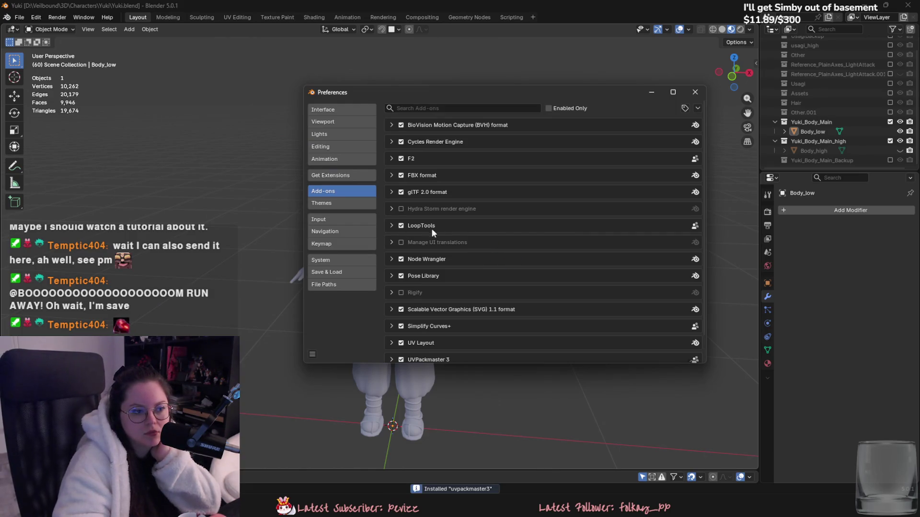
Check the UVPackmaster 3 (3.4.4) details, then show its packing panel beside Body_low's UVs.
scroll(487, 356, "down", 2)
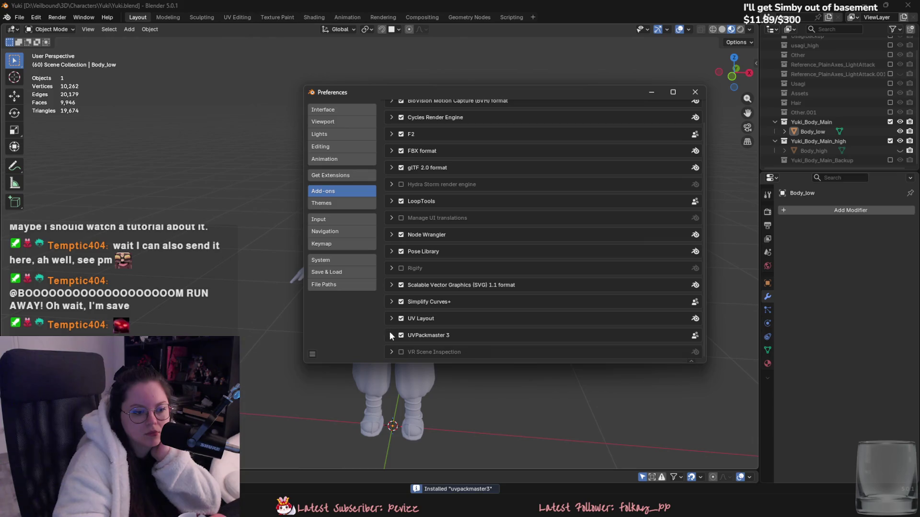
left_click(391, 335)
scroll(406, 307, "down", 7)
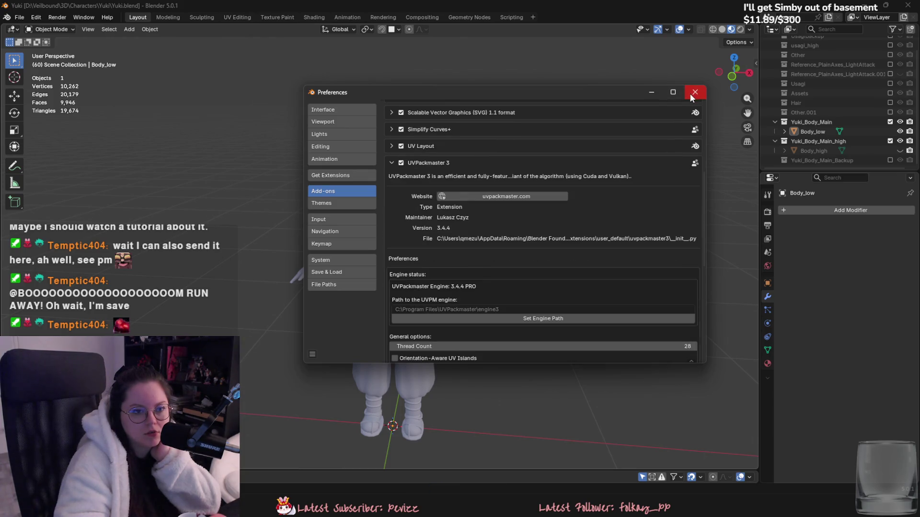
left_click(693, 95)
left_click(394, 168)
left_click(249, 18)
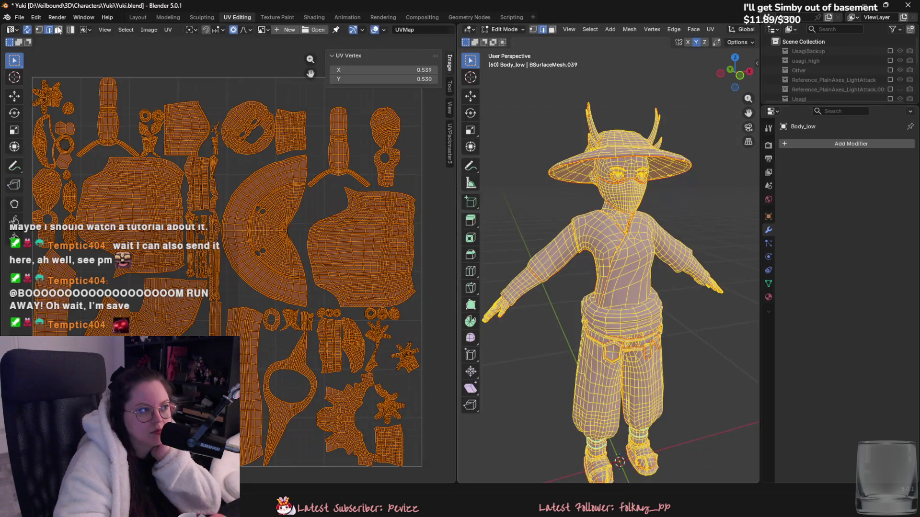
left_click(451, 139)
scroll(287, 130, "down", 4)
Pack the Body_low UV islands in UVPackmaster with Normalize Scale and Heuristic Search enabled.
scroll(269, 141, "up", 4)
scroll(297, 158, "down", 2)
left_click(352, 294)
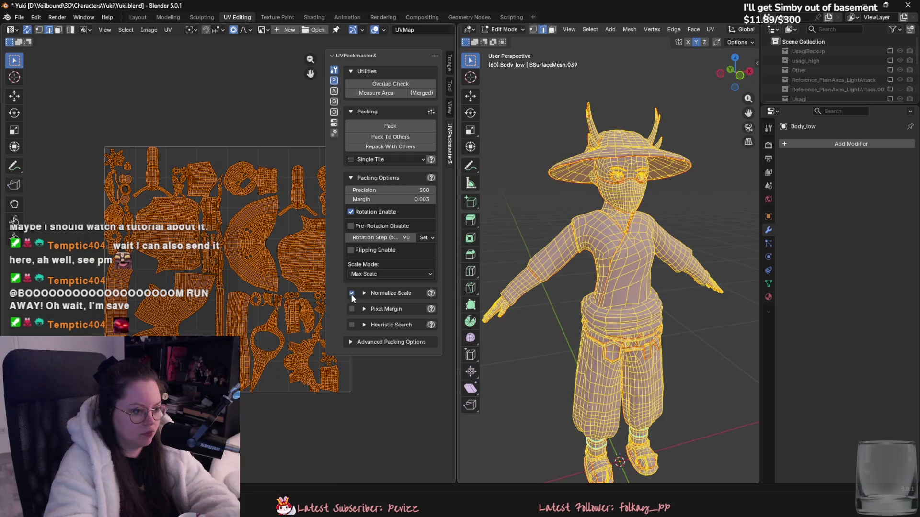
left_click(385, 128)
left_click(352, 324)
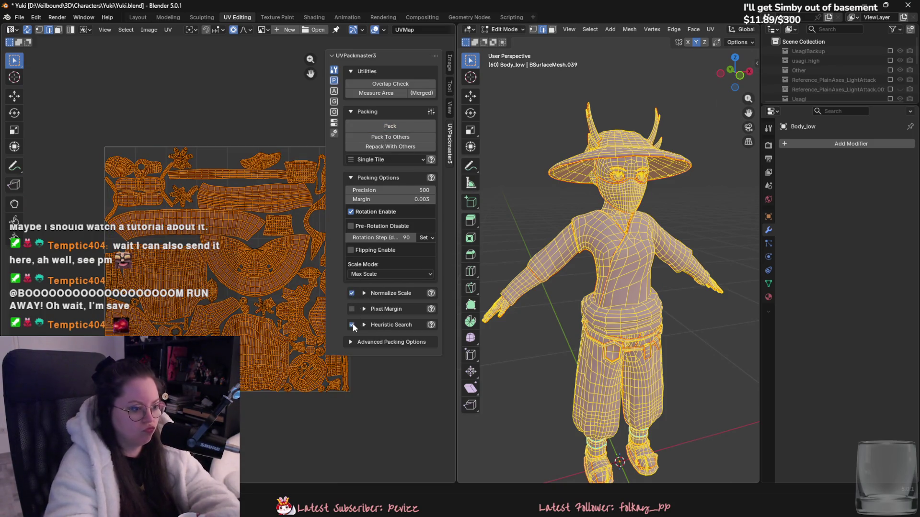
left_click(390, 126)
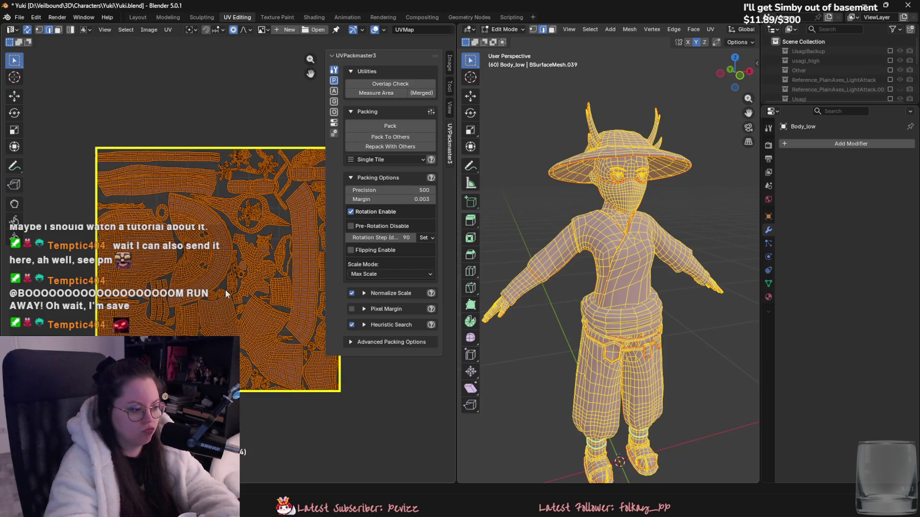
scroll(225, 290, "up", 1)
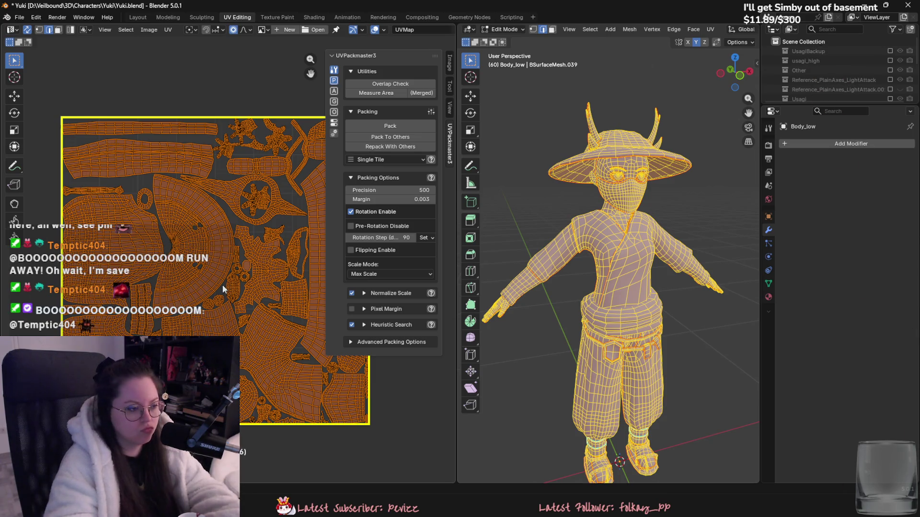
Return to Object Mode and save Yuki.blend.
key("Tab")
right_click(612, 206)
key("Escape")
key("ctrl+s")
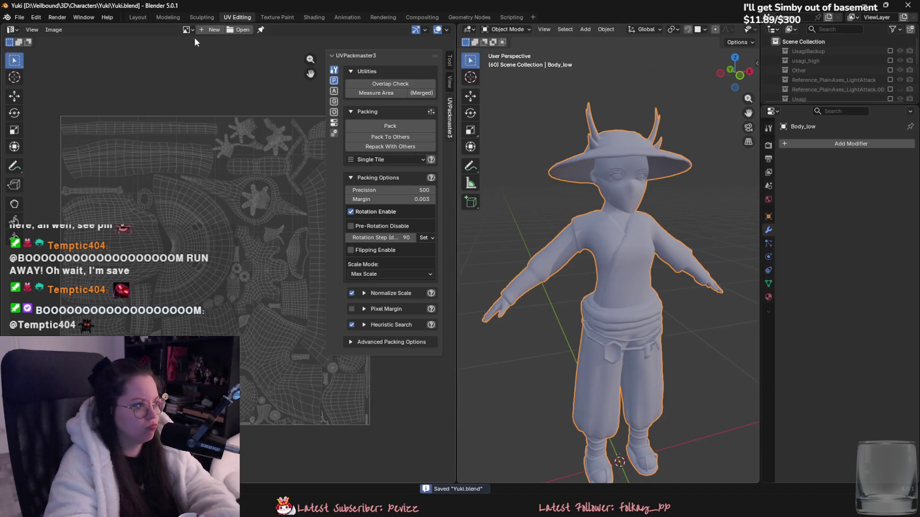
Export Body_low as FBX over Yuki_low.fbx with Smoothing set to Face.
left_click(19, 18)
mouse_move(38, 163)
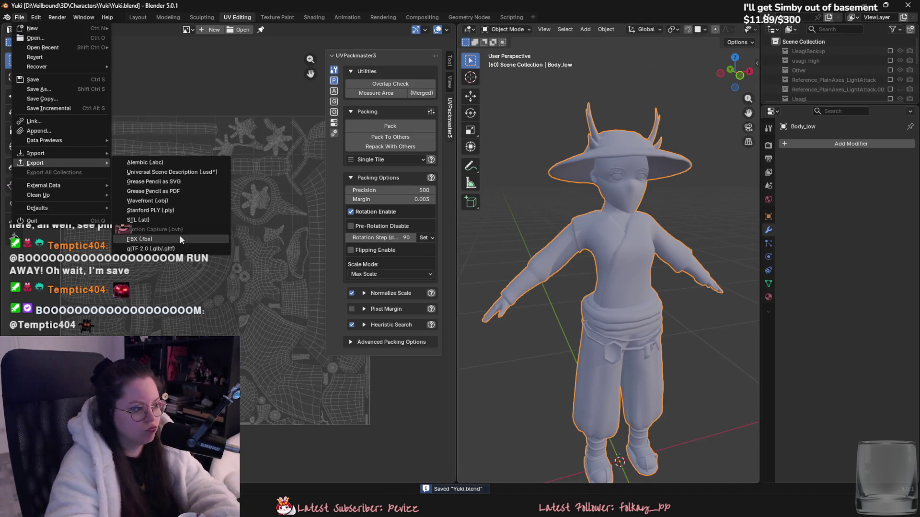
left_click(181, 239)
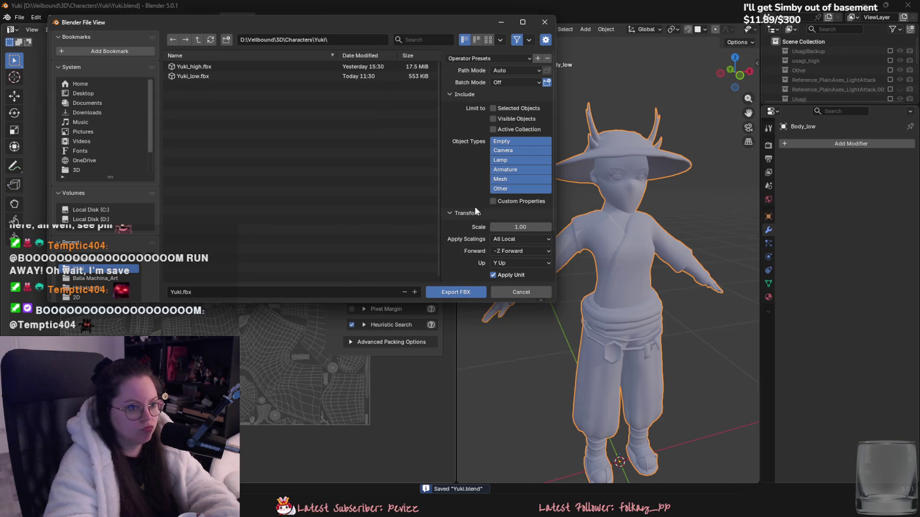
left_click(254, 75)
scroll(451, 229, "down", 3)
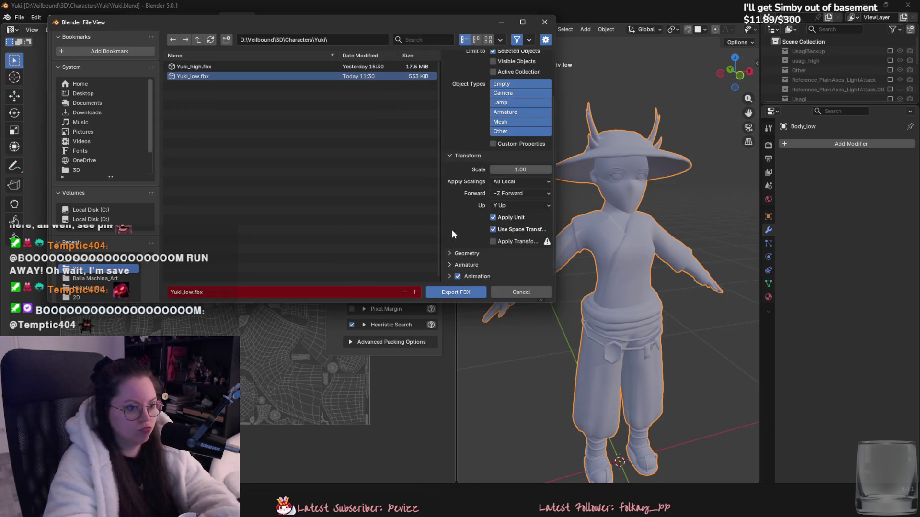
left_click(515, 266)
left_click(498, 236)
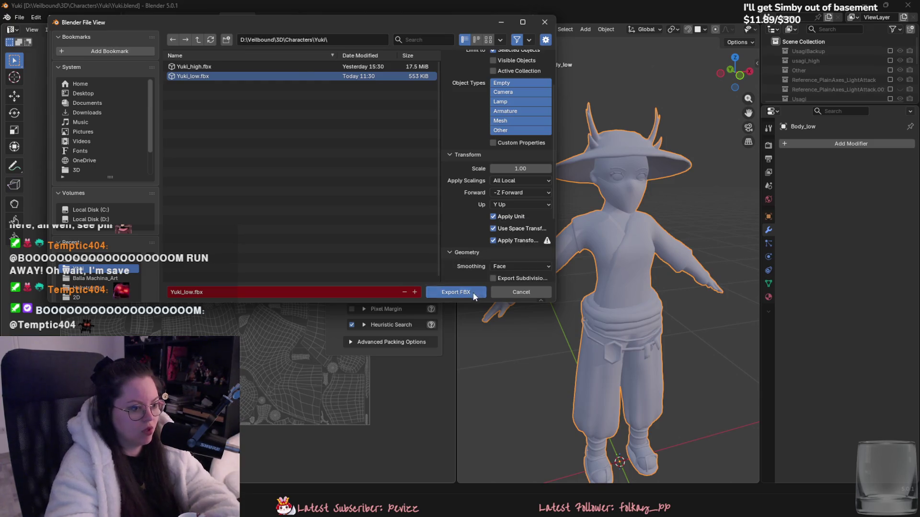
left_click(473, 292)
left_click(769, 297)
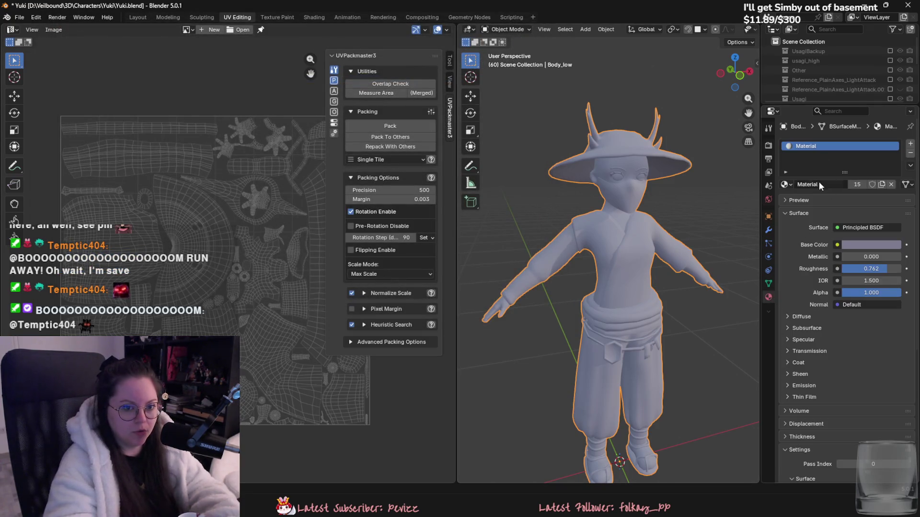
Plug an Image Texture into Base Color and create a new generated Color Grid image.
left_click(837, 245)
left_click(652, 298)
left_click(789, 257)
left_click(203, 32)
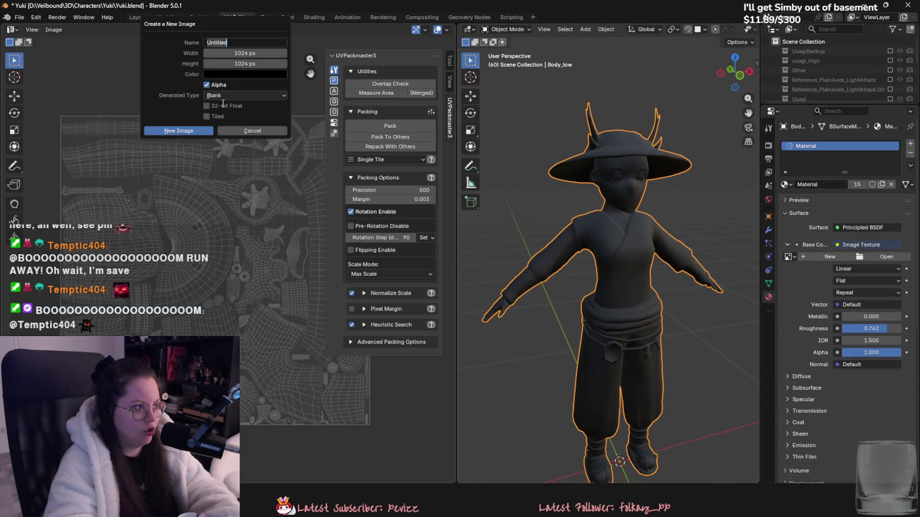
left_click(218, 97)
left_click(225, 112)
left_click(200, 131)
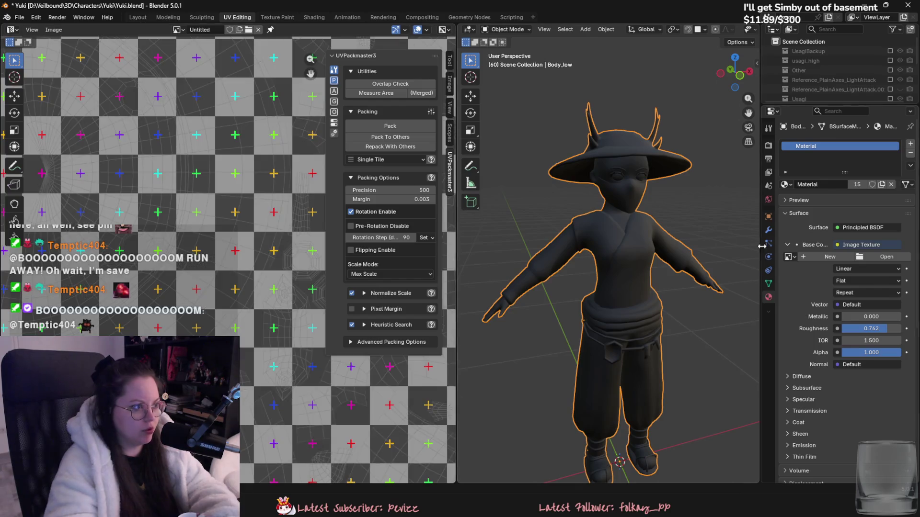
Assign the Untitled checker image to the texture and inspect the grid on the model.
left_click(788, 256)
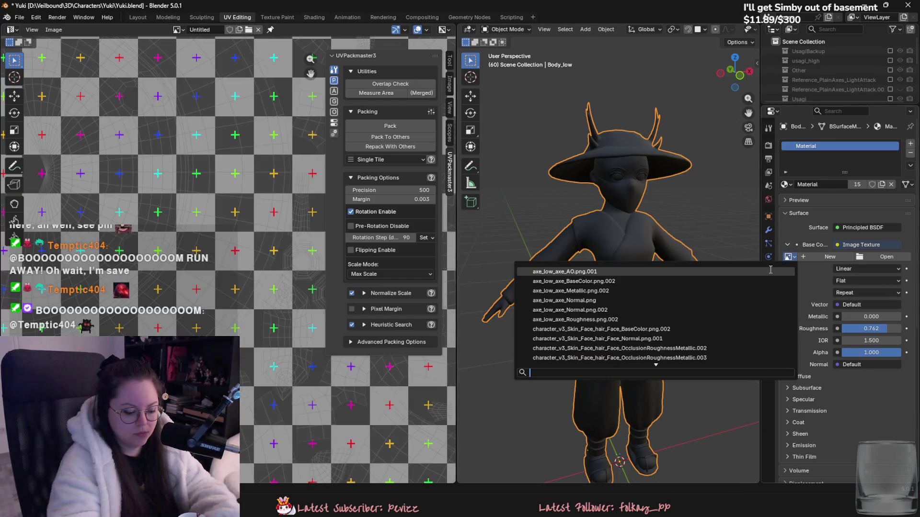
type("unti")
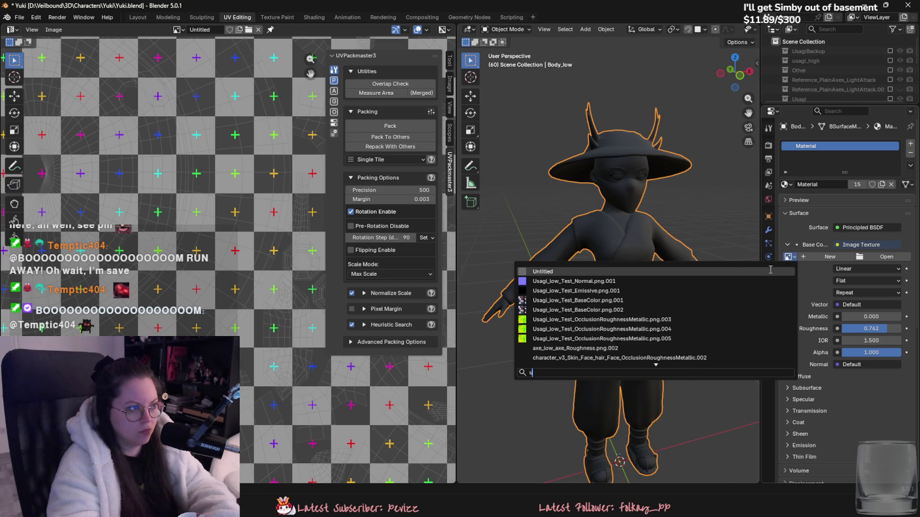
left_click(770, 271)
mouse_move(685, 261)
middle_mouse_down()
mouse_move(664, 238)
mouse_move(613, 230)
mouse_move(617, 283)
mouse_move(647, 298)
mouse_move(503, 288)
mouse_move(706, 329)
mouse_move(671, 316)
middle_mouse_up()
scroll(618, 306, "up", 4)
scroll(647, 311, "up", 4)
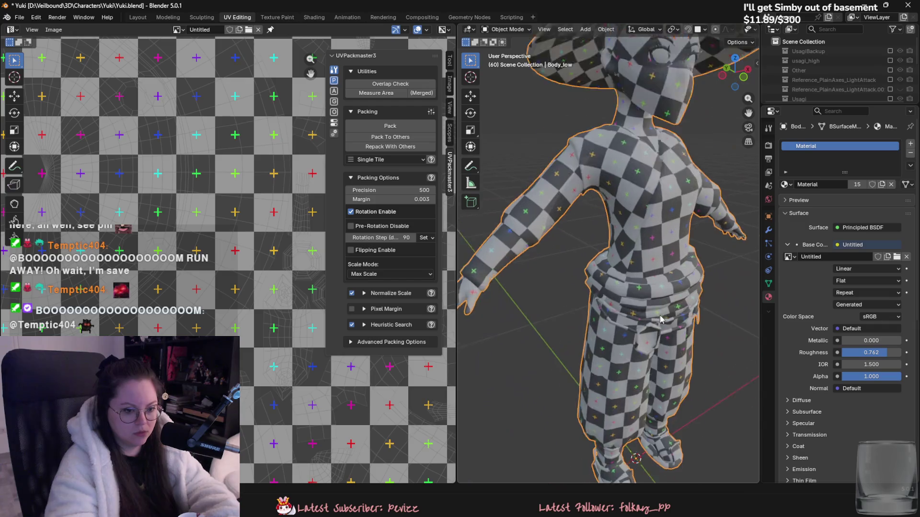
In Edit Mode face select, select the belt buckle face.
key("Tab")
scroll(623, 304, "up", 3)
left_click(623, 303)
key("3")
left_click(623, 304)
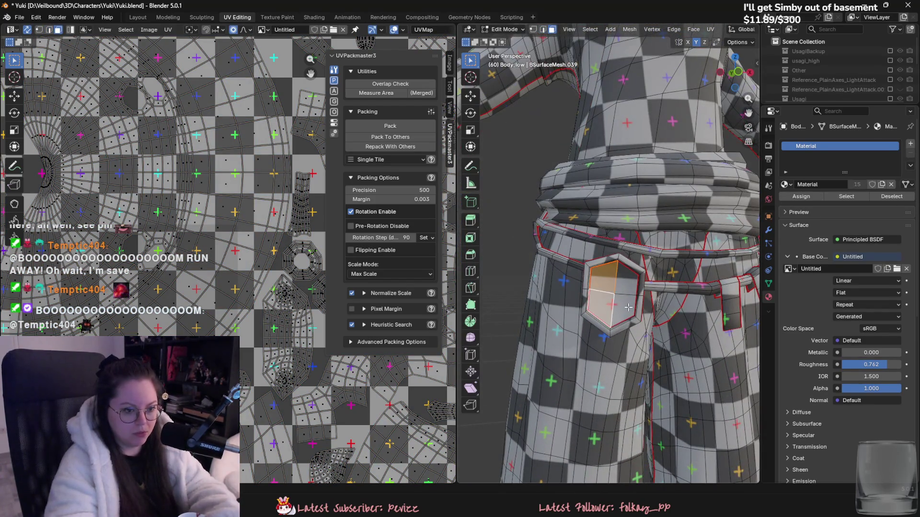
scroll(187, 279, "down", 5)
scroll(241, 295, "up", 3)
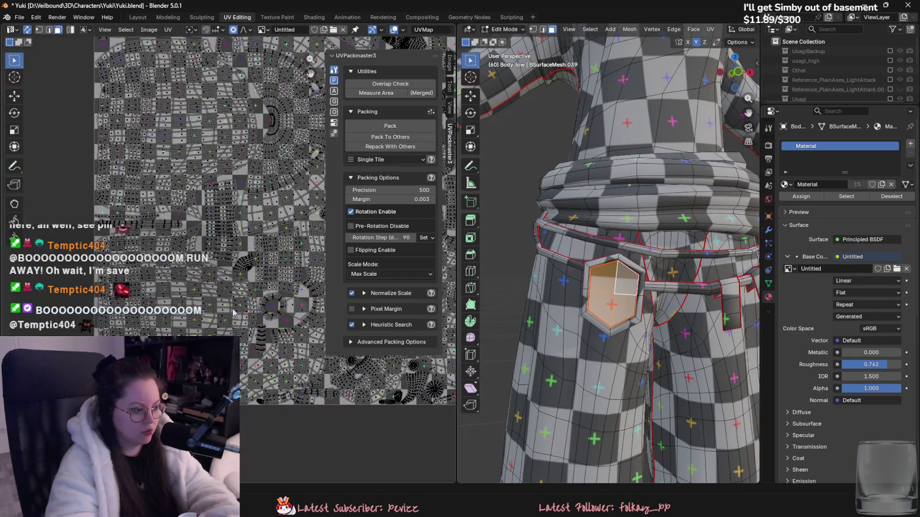
Clear the UV editor's checker image, disable proportional editing, and scale up the buckle's UVs.
left_click(343, 30)
scroll(270, 223, "down", 2)
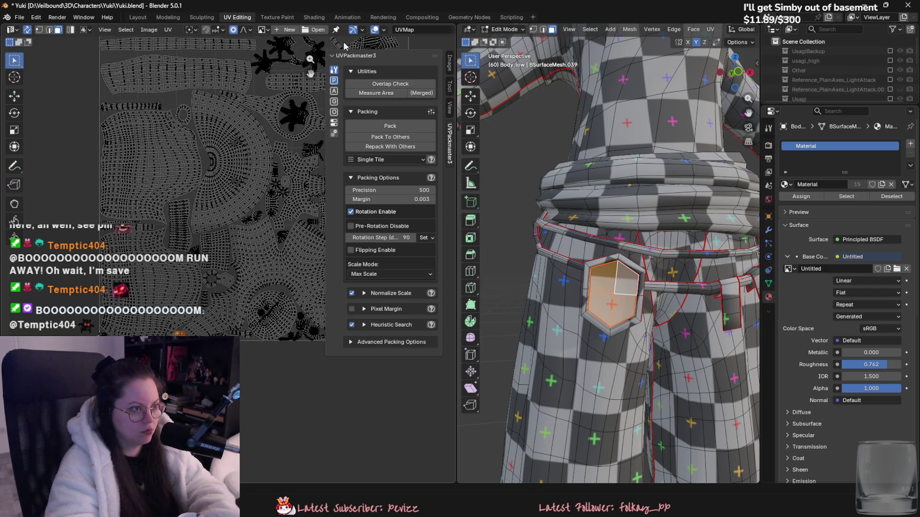
left_click(234, 29)
key("s")
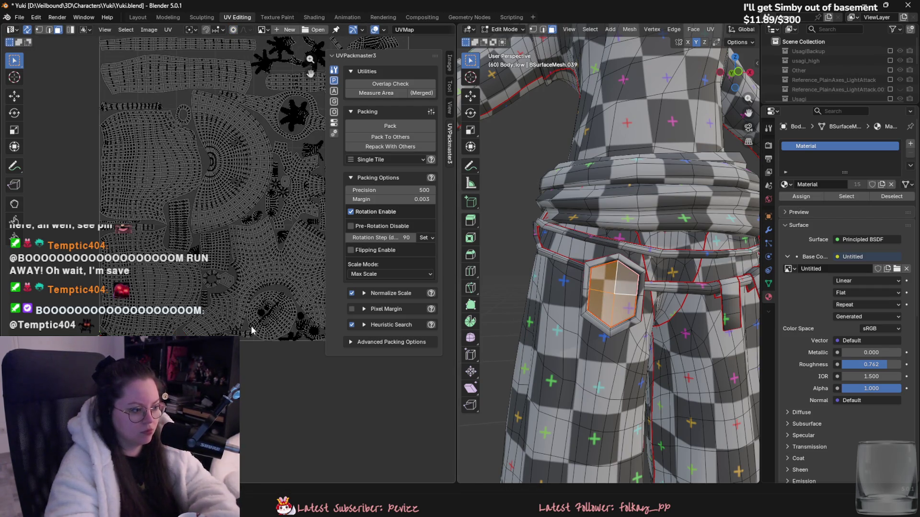
left_click(314, 328)
Select all and pack every UV island into the 0–1 tile, then save Yuki.blend.
key("a")
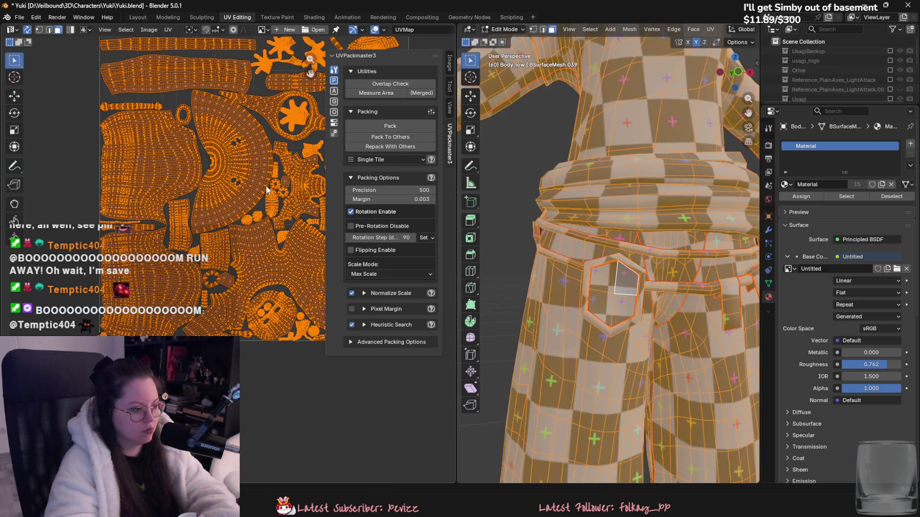
left_click(374, 126)
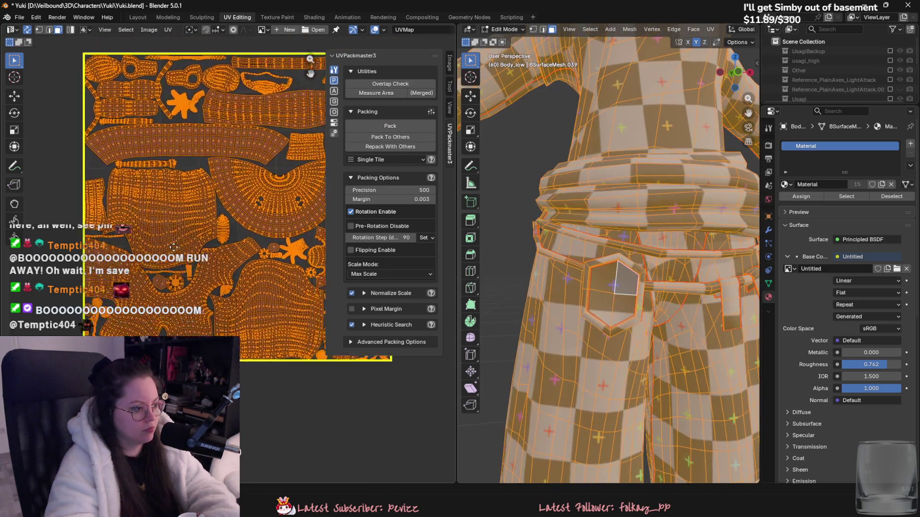
scroll(185, 264, "up", 1)
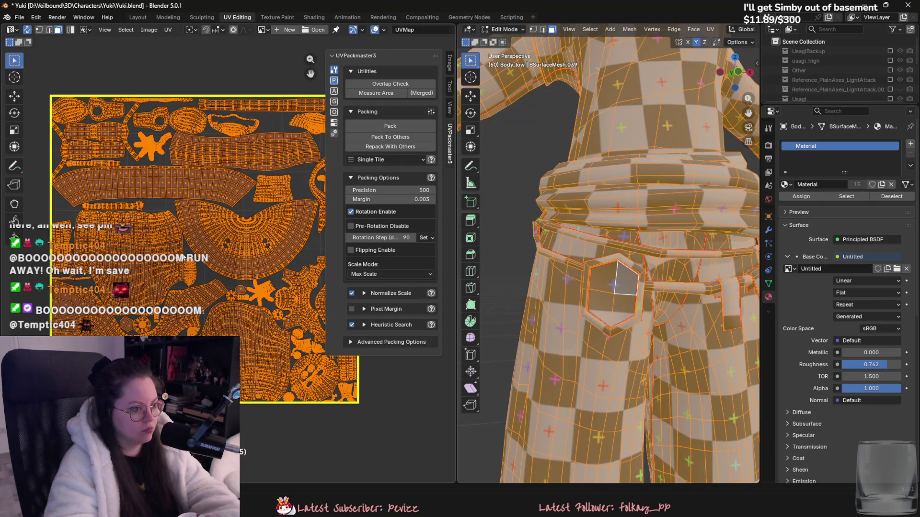
key("Tab")
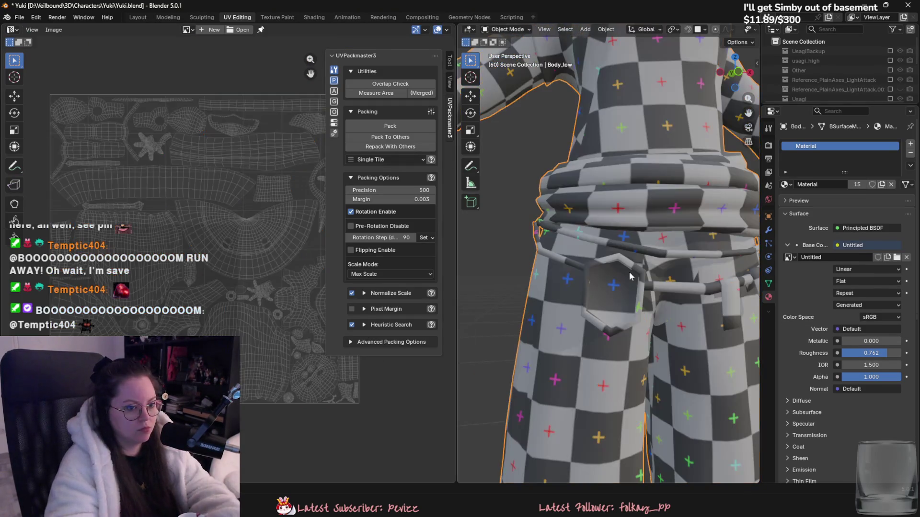
scroll(623, 271, "down", 2)
key("ctrl+s")
scroll(608, 283, "up", 3)
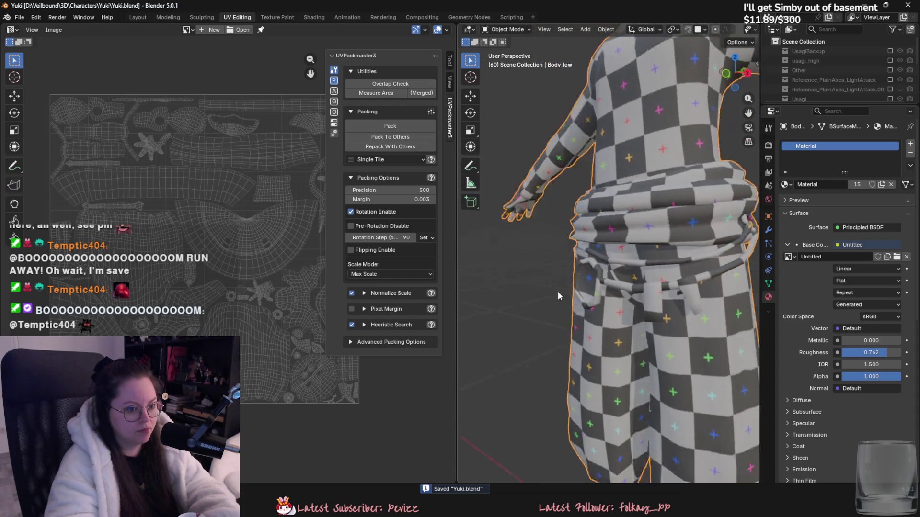
Export the body in Object Mode as an FBX file.
key("Tab")
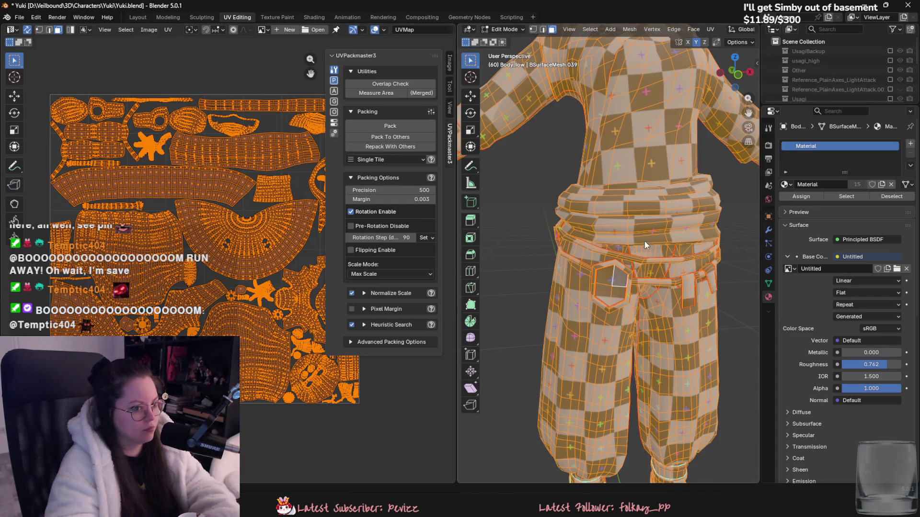
key("Tab")
left_click(19, 18)
key("Escape")
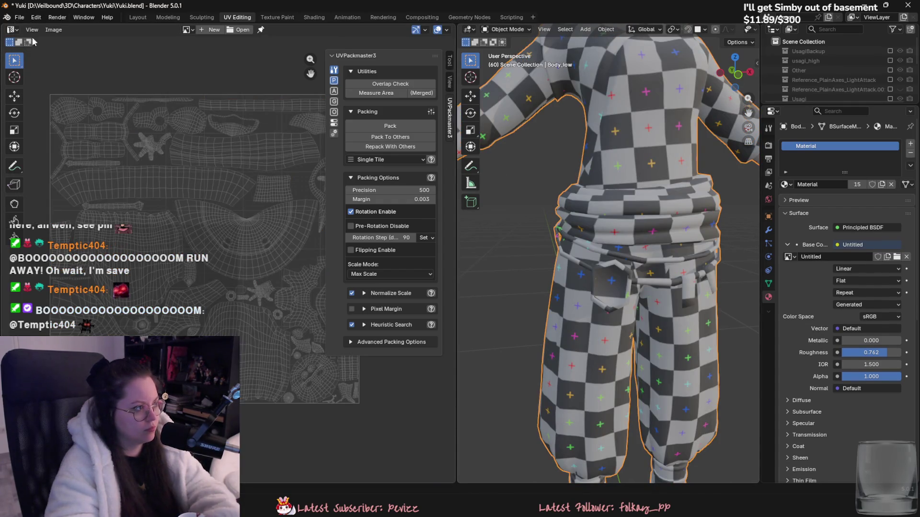
left_click(19, 17)
mouse_move(48, 163)
left_click(162, 238)
left_click(468, 290)
left_click(137, 17)
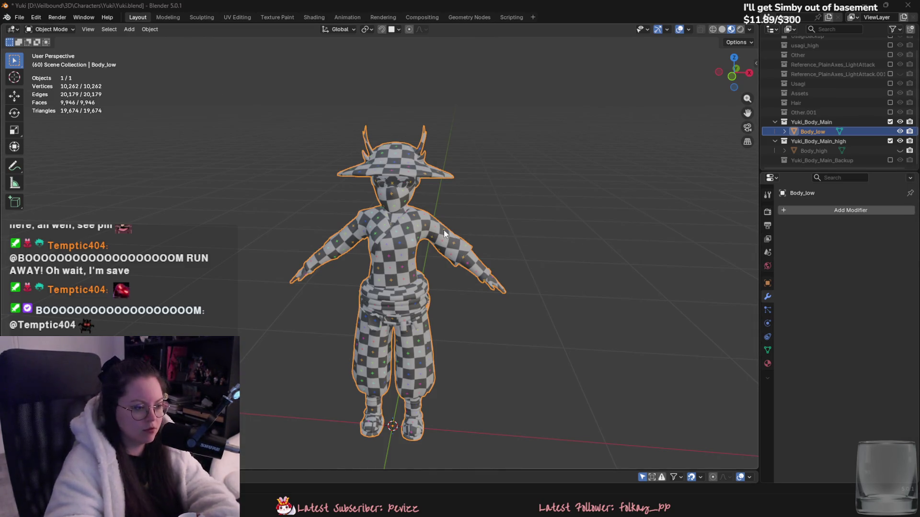
Orbit to face the character straight on and save Yuki.blend.
middle_click_drag(446, 233, 481, 238)
key("ctrl+s")
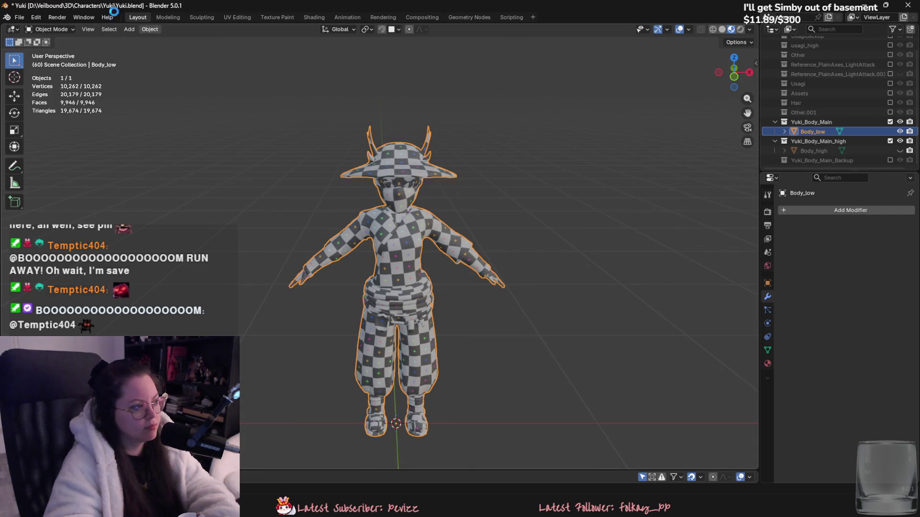
key("ctrl+s")
Switch to Substance 3D Painter and open its File menu for a new project.
left_click(22, 18)
mouse_move(68, 163)
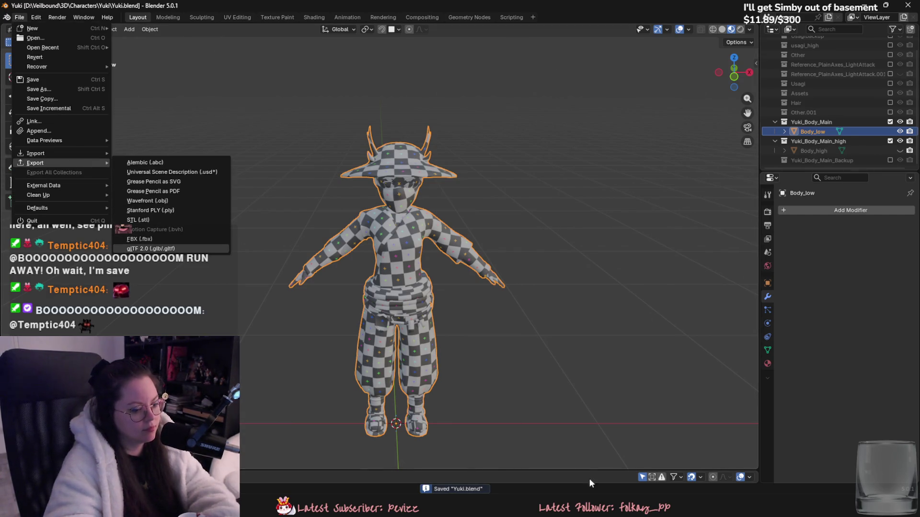
left_click(179, 248)
left_click(9, 18)
left_click(23, 27)
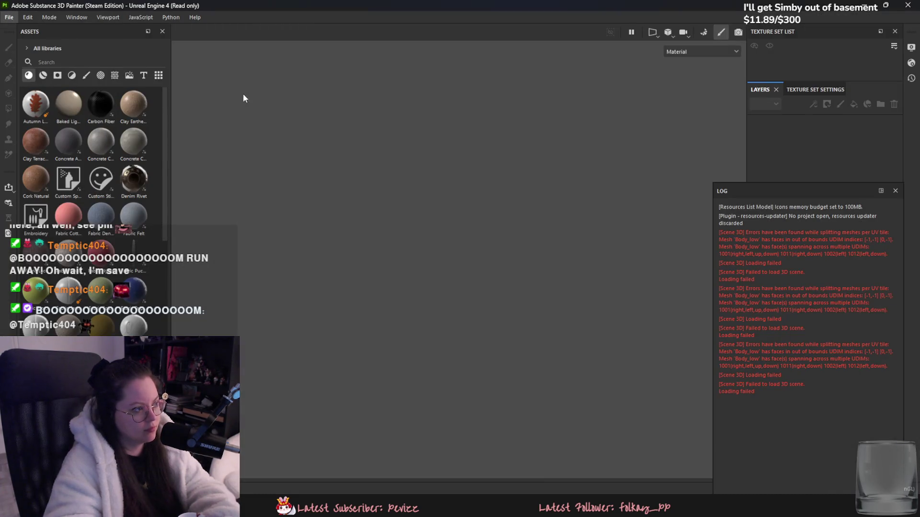
Create a new Painter project from Yuki_low.fbx and close the loading error log.
left_click(548, 147)
double_click(489, 182)
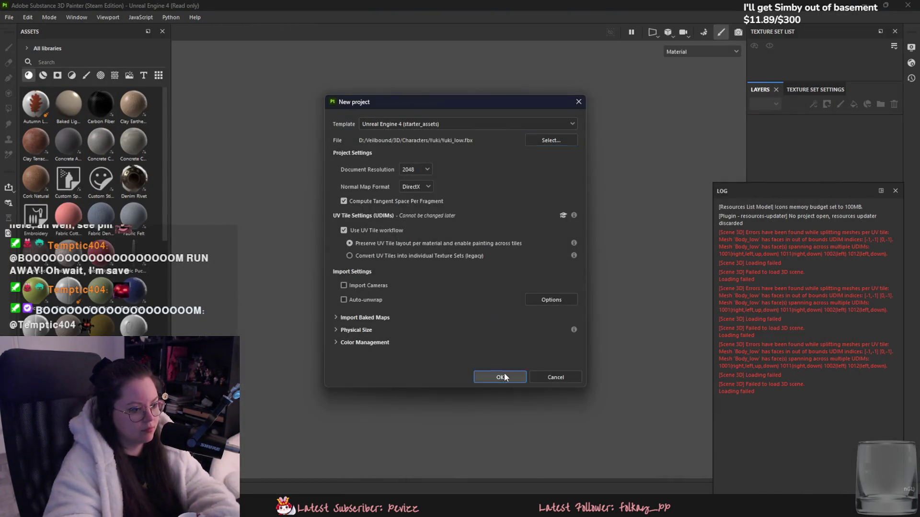
left_click(503, 374)
left_click(434, 260)
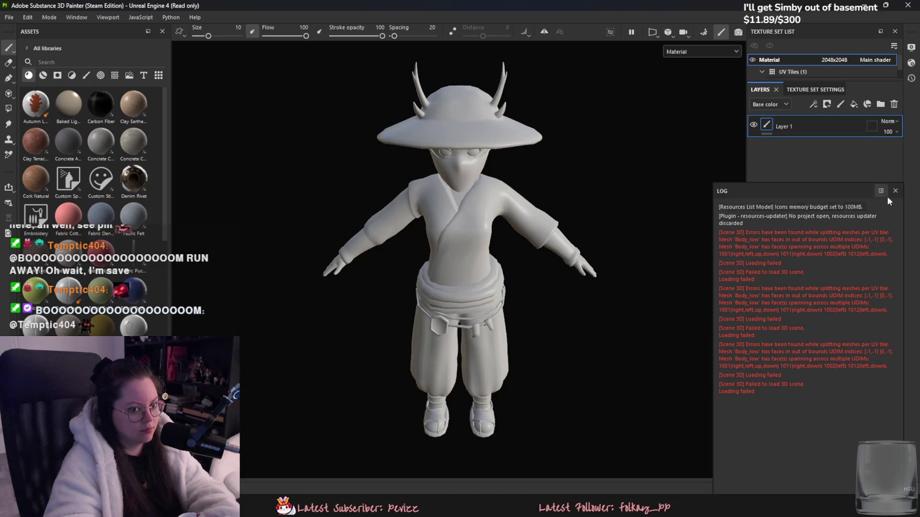
left_click(895, 190)
mouse_move(622, 226)
left_mouse_down("alt")
mouse_move(633, 189)
mouse_move(421, 314)
mouse_move(579, 384)
mouse_move(454, 349)
left_mouse_up("alt")
scroll(453, 349, "up", 3)
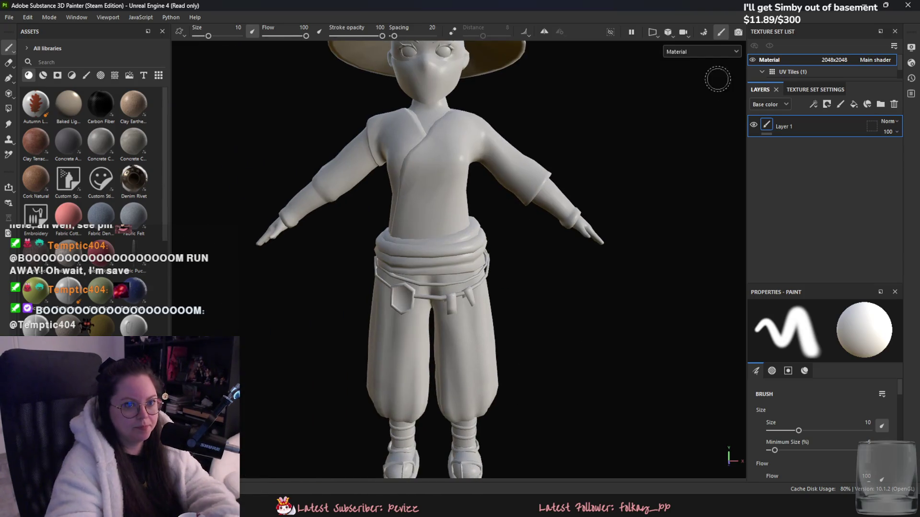
In Bake mode, load the high-poly mesh and set Max Frontal Distance to 0.005.
left_click(706, 33)
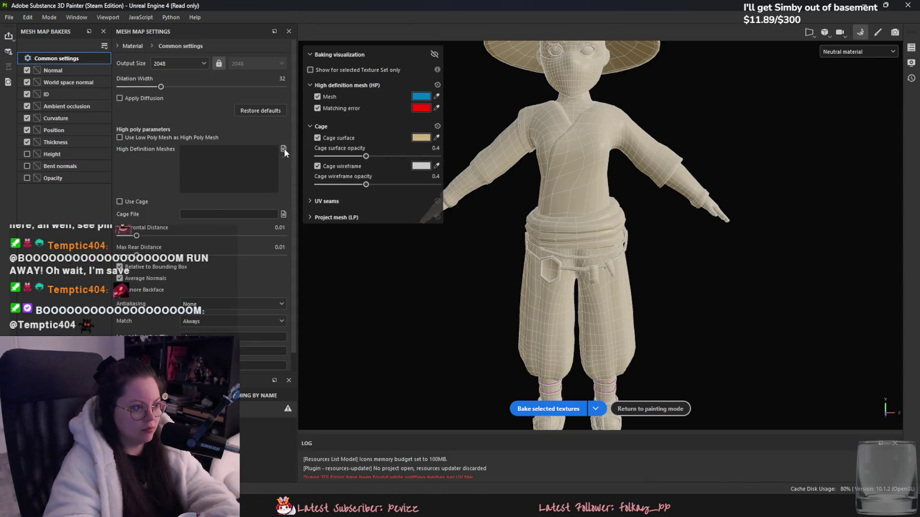
left_click(283, 149)
double_click(244, 89)
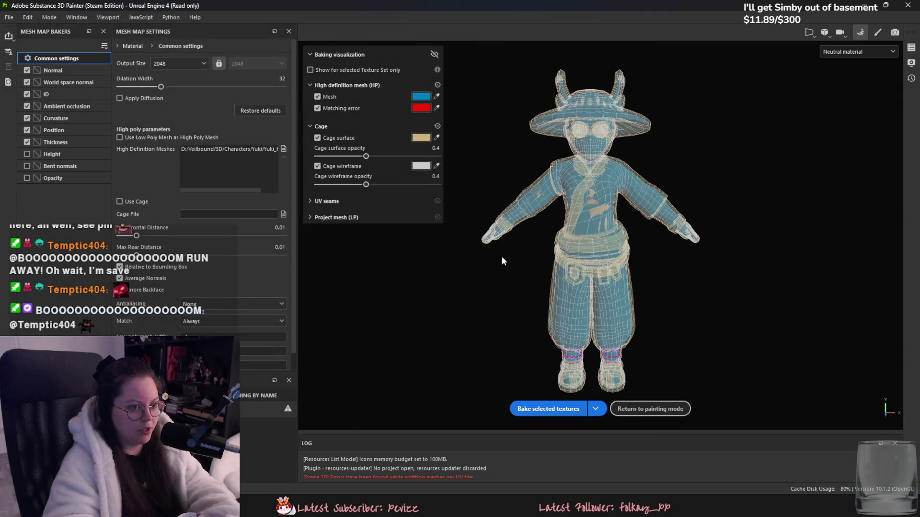
scroll(501, 255, "up", 1)
left_click_drag(137, 237, 131, 241)
left_click_drag(737, 280, 642, 278, "alt")
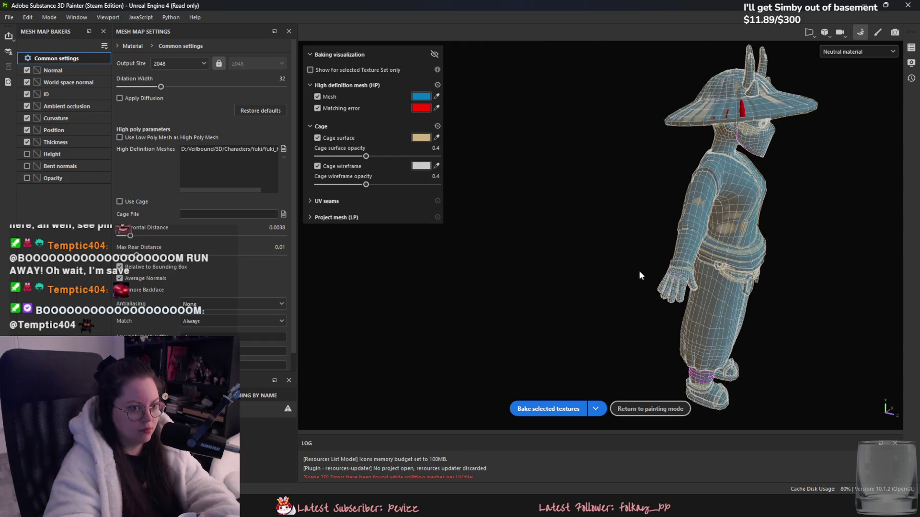
left_click_drag(132, 234, 135, 234)
left_click_drag(576, 332, 551, 324, "alt")
left_click_drag(133, 235, 134, 238)
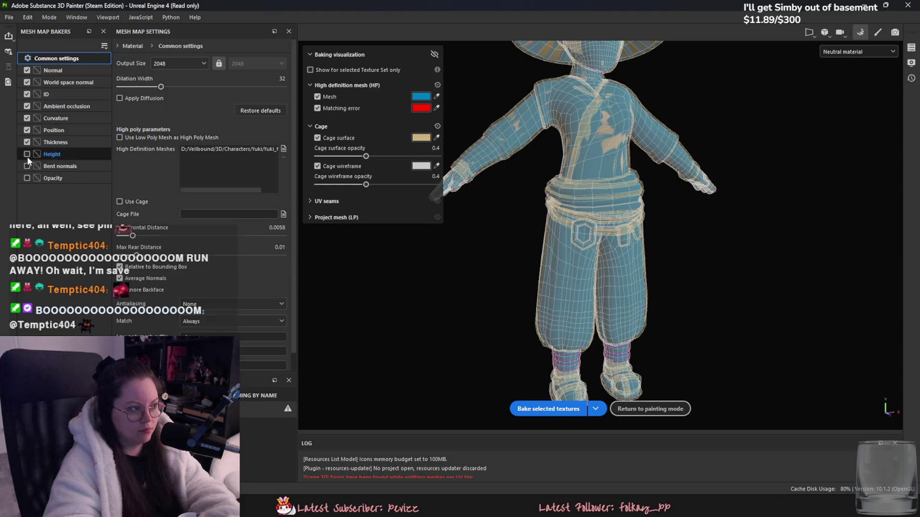
Bake the selected mesh maps including Height, inspect the result, then return to Blender.
left_click(28, 154)
left_click(557, 410)
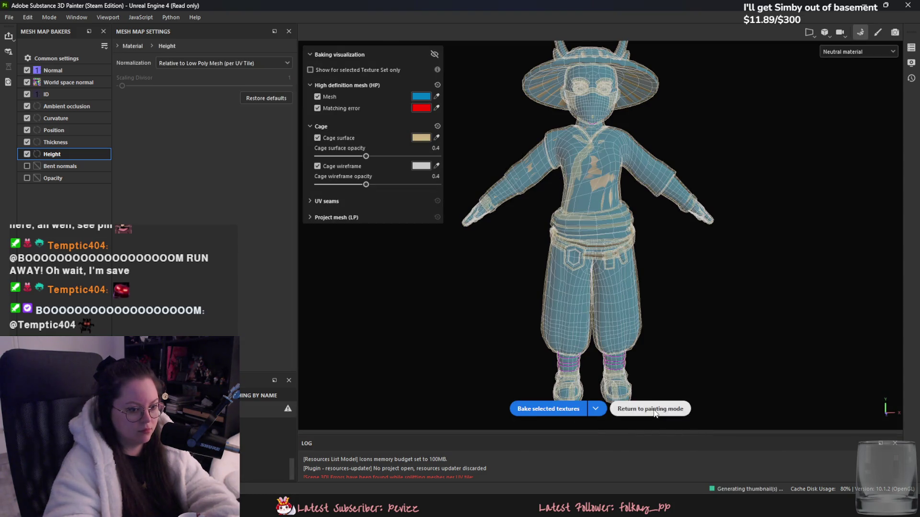
left_click(650, 408)
mouse_move(610, 382)
left_mouse_down("alt")
mouse_move(598, 349)
mouse_move(577, 340)
mouse_move(507, 361)
mouse_move(492, 379)
left_mouse_up("alt")
scroll(469, 330, "up", 5)
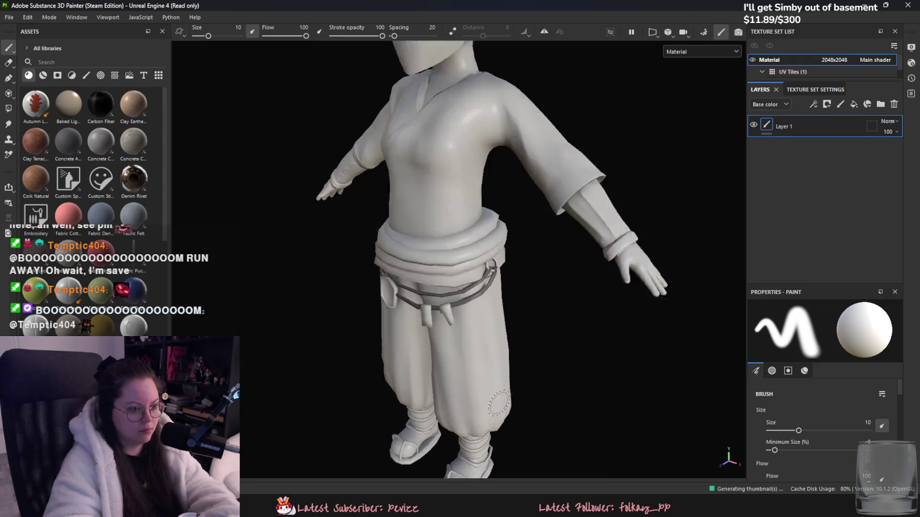
scroll(420, 237, "down", 5)
mouse_move(493, 287)
left_mouse_down("alt")
mouse_move(620, 336)
mouse_move(483, 351)
mouse_move(554, 369)
mouse_move(546, 335)
left_mouse_up("alt")
scroll(554, 369, "down", 5)
key("alt+Tab")
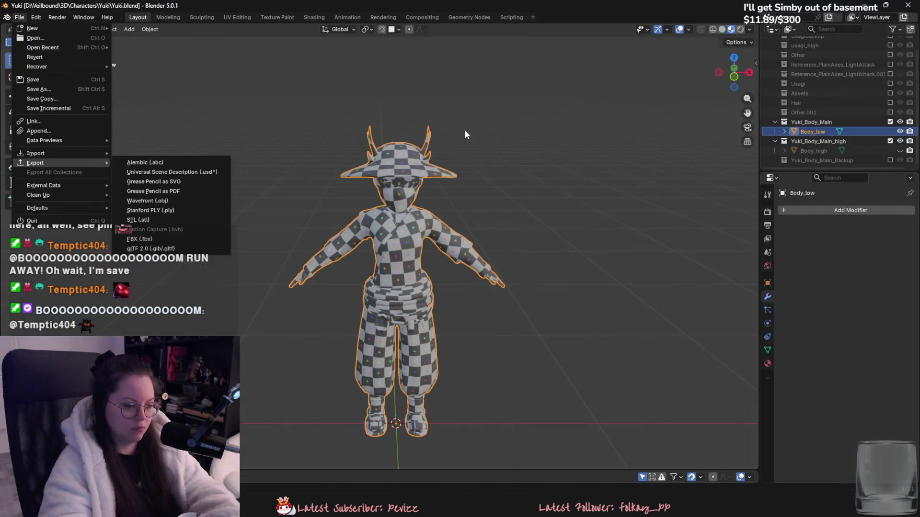
Compare Body_high and Body_low in Solid shading, then hide Body_high and open UV Editing.
left_click(722, 29)
scroll(741, 140, "up", 5)
left_click(900, 150)
middle_click_drag(695, 230, 550, 214)
scroll(542, 209, "up", 8)
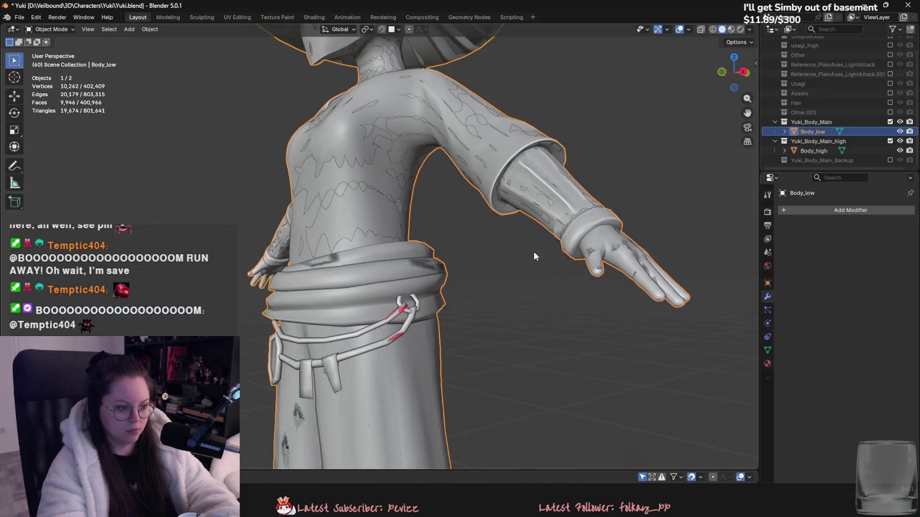
scroll(543, 224, "down", 10)
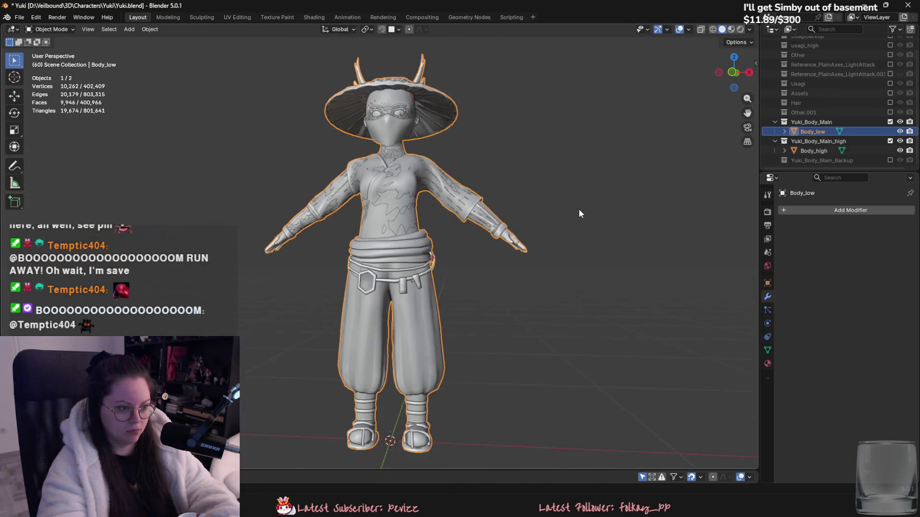
left_click(900, 131)
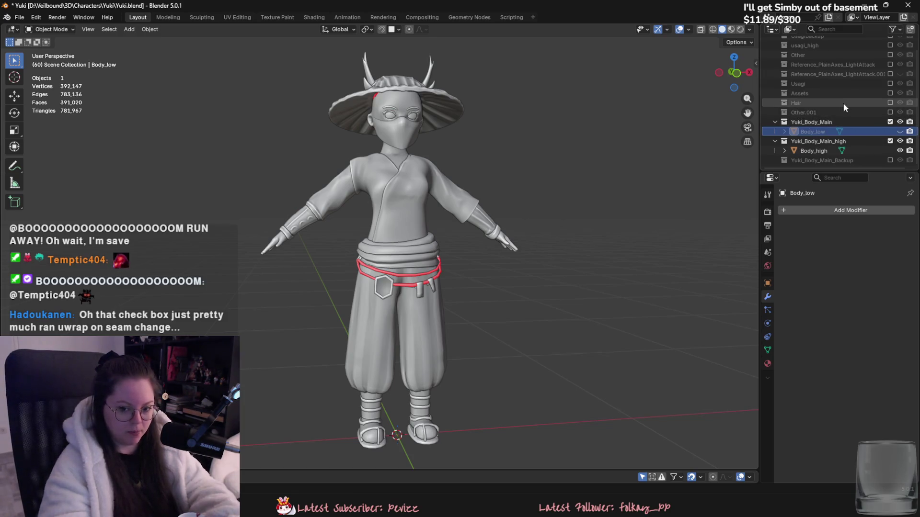
left_click(899, 150)
left_click(900, 131)
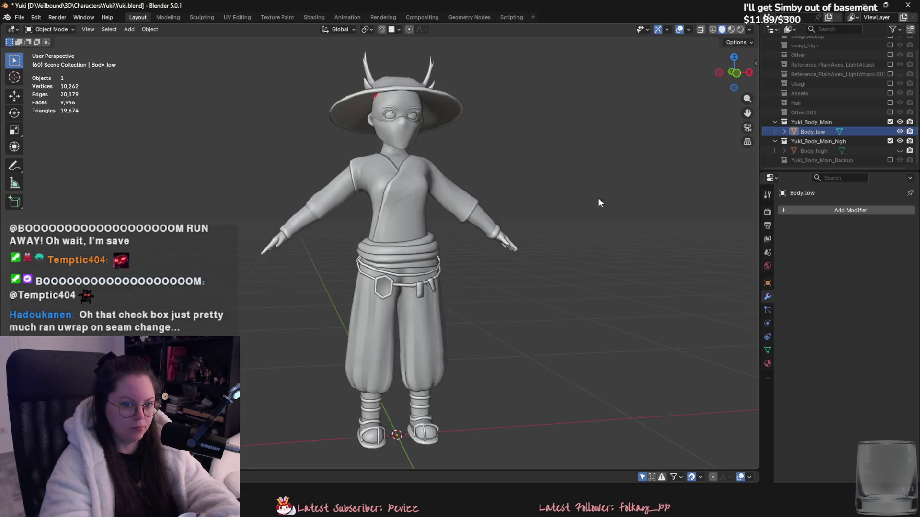
left_click(243, 17)
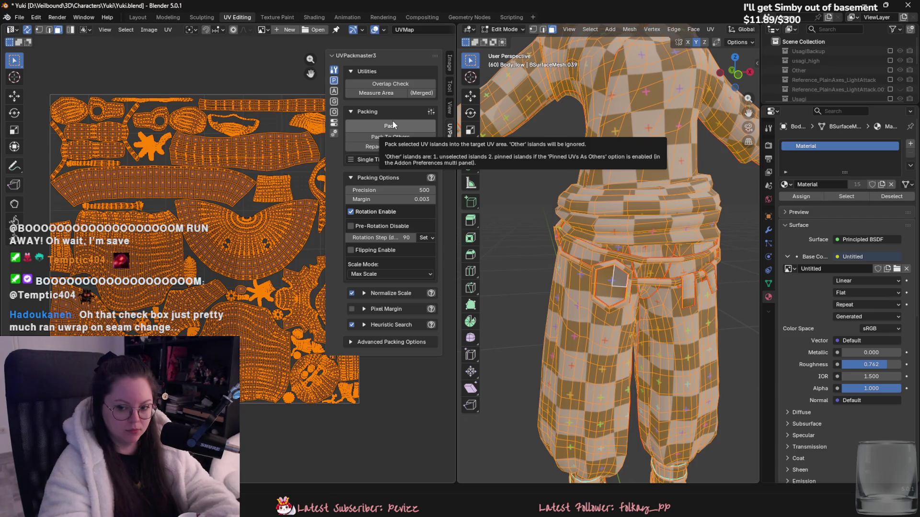
Repack the UV islands with UVPackmaster and switch to edge select mode.
left_click(393, 124)
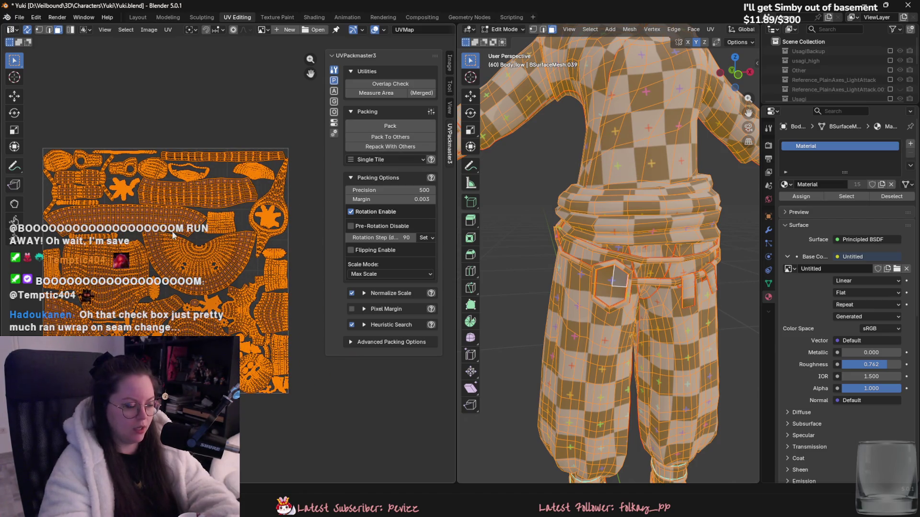
scroll(175, 236, "up", 1)
key("2")
key("alt+a")
key("a")
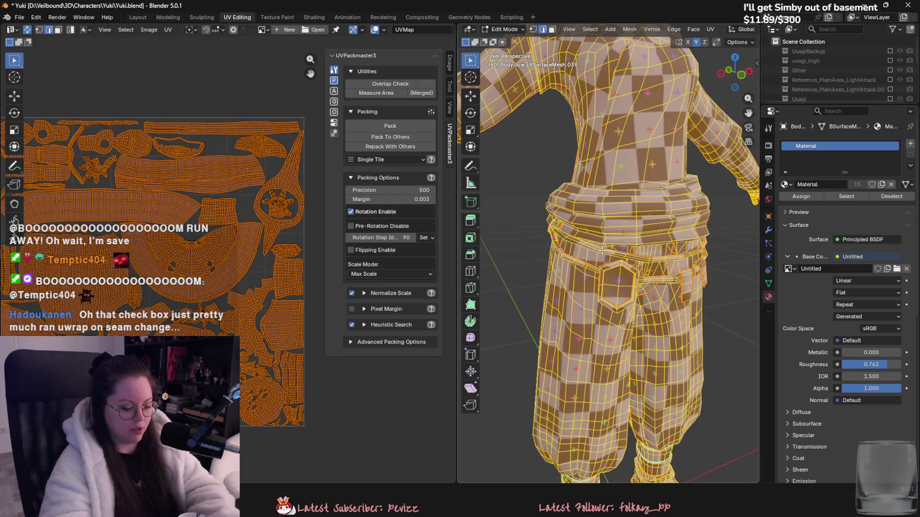
key("u")
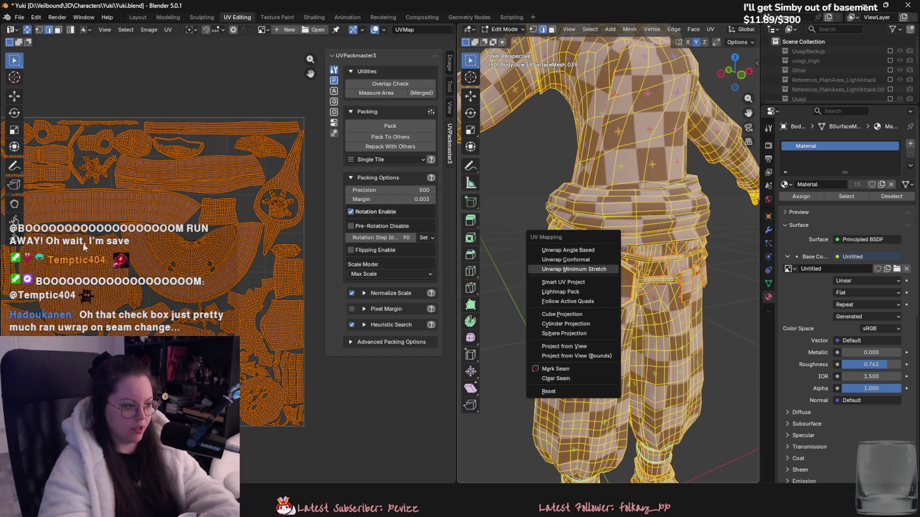
key("Escape")
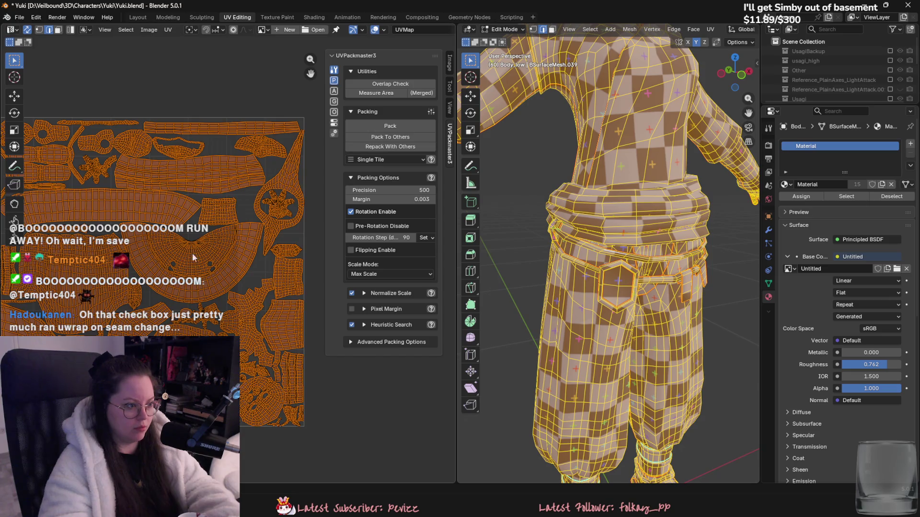
Enable Live Unwrap and mark a seam along the edge loop around the hexagon patch.
scroll(198, 249, "down", 3)
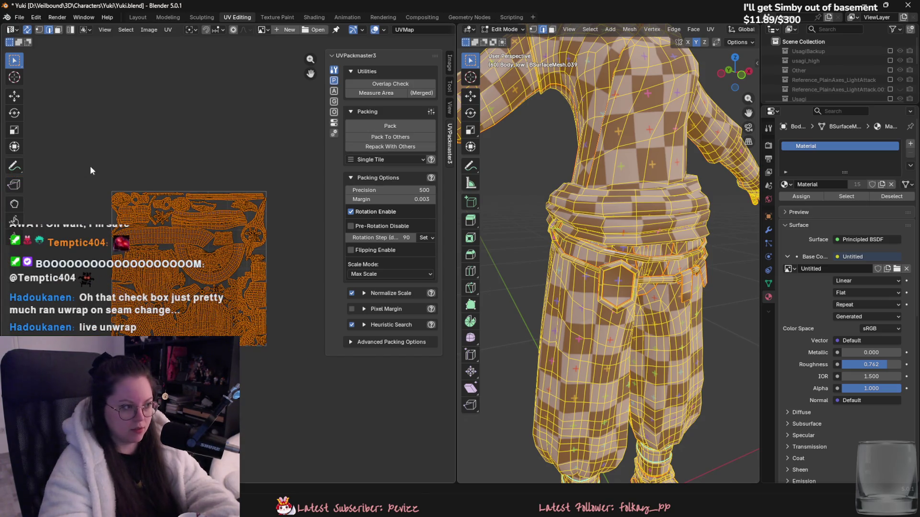
left_click(738, 42)
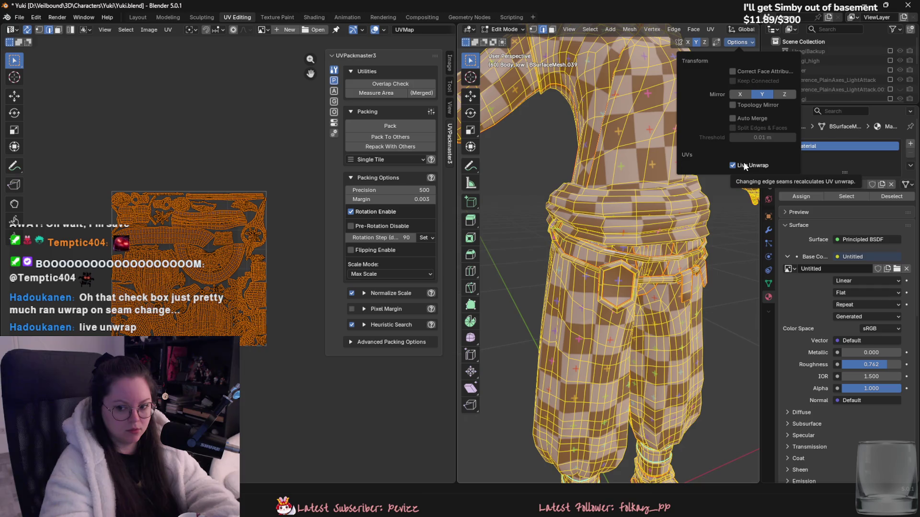
scroll(561, 319, "up", 2)
scroll(561, 319, "up", 3)
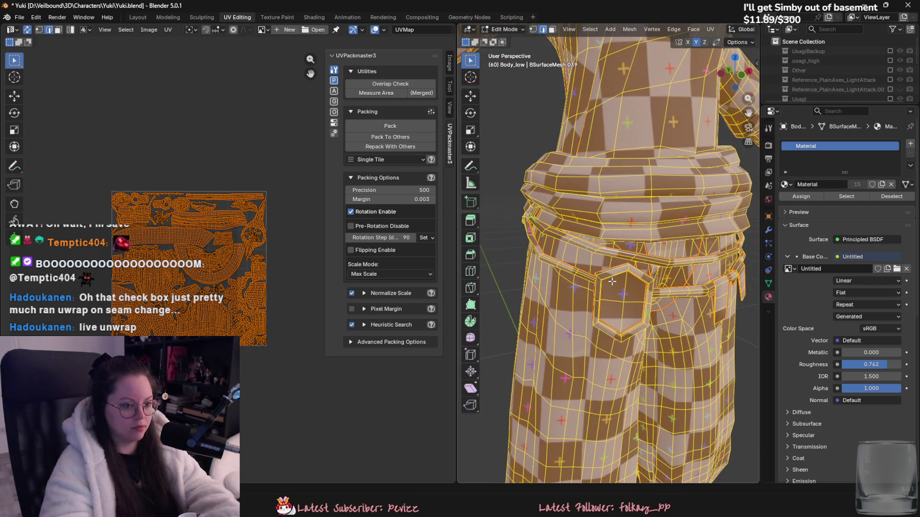
left_click(618, 290, "alt")
right_click(652, 311)
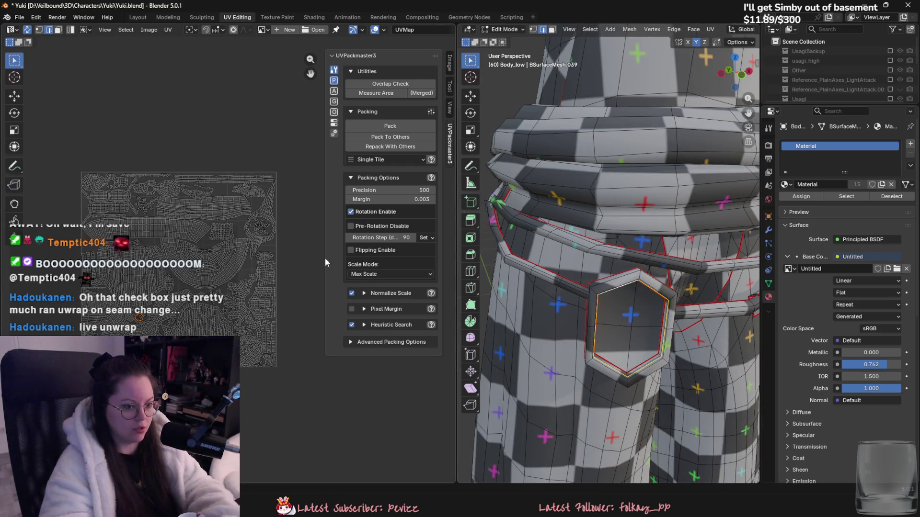
Select the belt strips as linked pieces to locate them in the packed UV layout.
key("a")
scroll(93, 239, "up", 5)
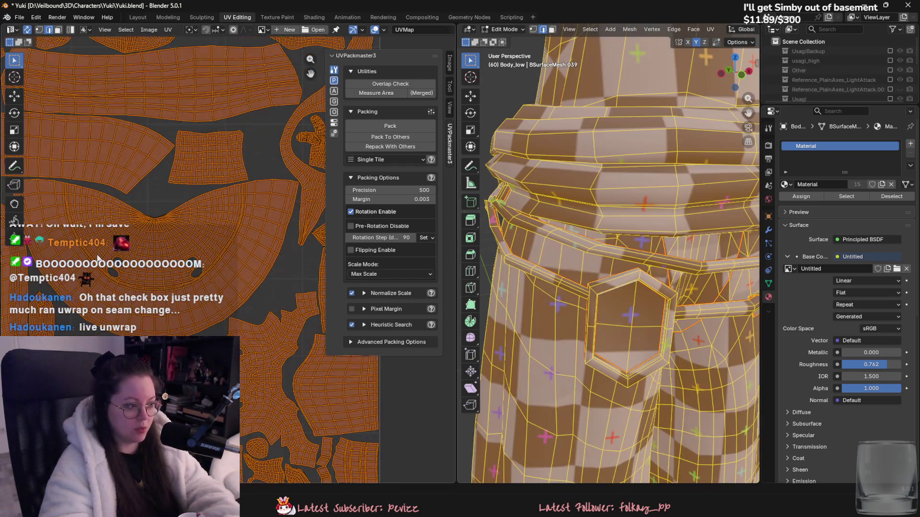
scroll(237, 204, "down", 5)
middle_click_drag(599, 287, 651, 315)
key("alt+a")
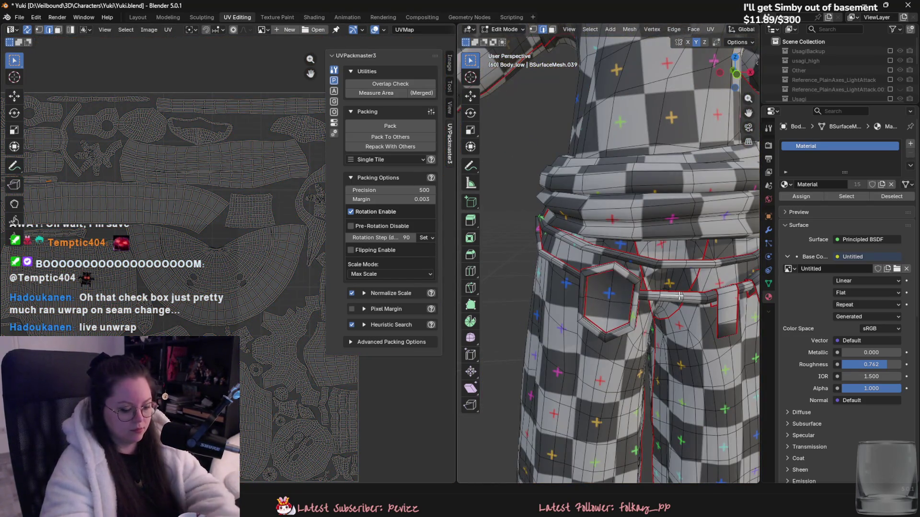
key("l")
key("l")
key("l")
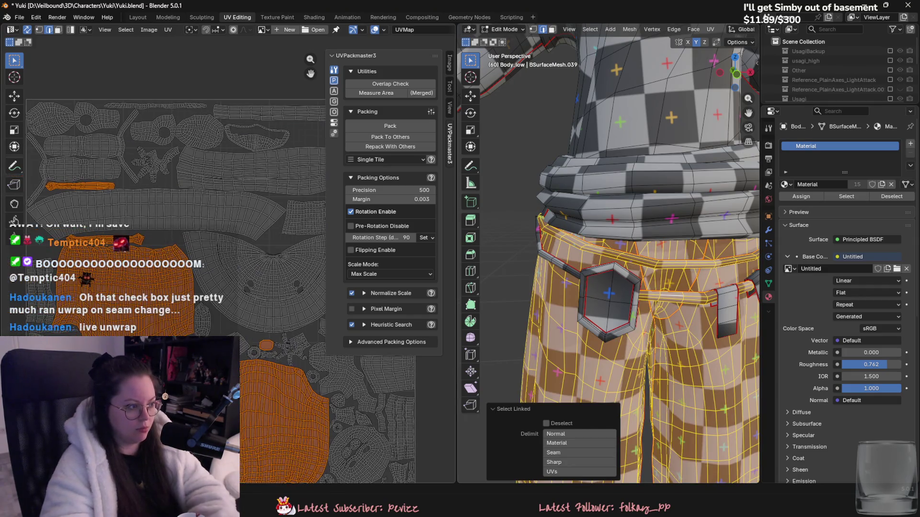
key("ctrl+z")
key("l")
mouse_move(557, 268)
middle_mouse_down()
mouse_move(648, 304)
mouse_move(661, 293)
mouse_move(622, 292)
mouse_move(671, 287)
middle_mouse_up()
scroll(135, 290, "down", 3)
scroll(135, 290, "up", 5)
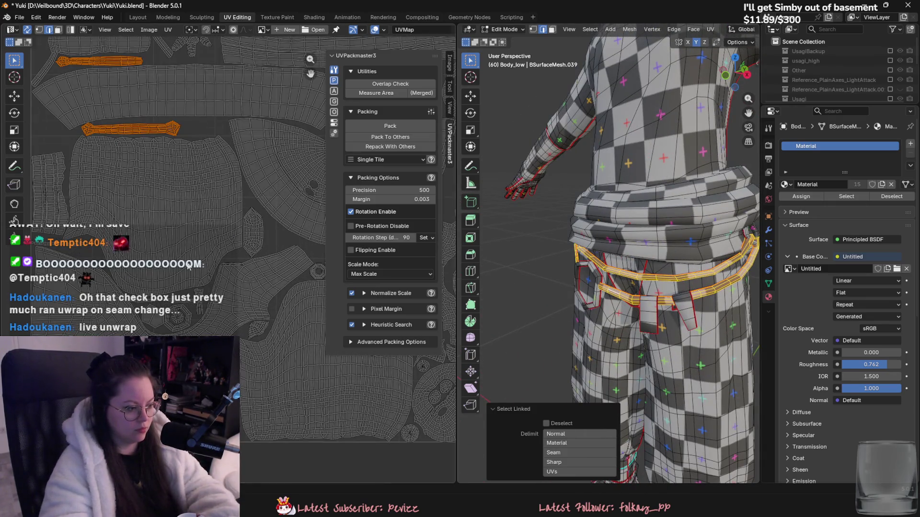
Deselect all UVs, look over the model and layout, then switch to Substance 3D Painter.
key("a")
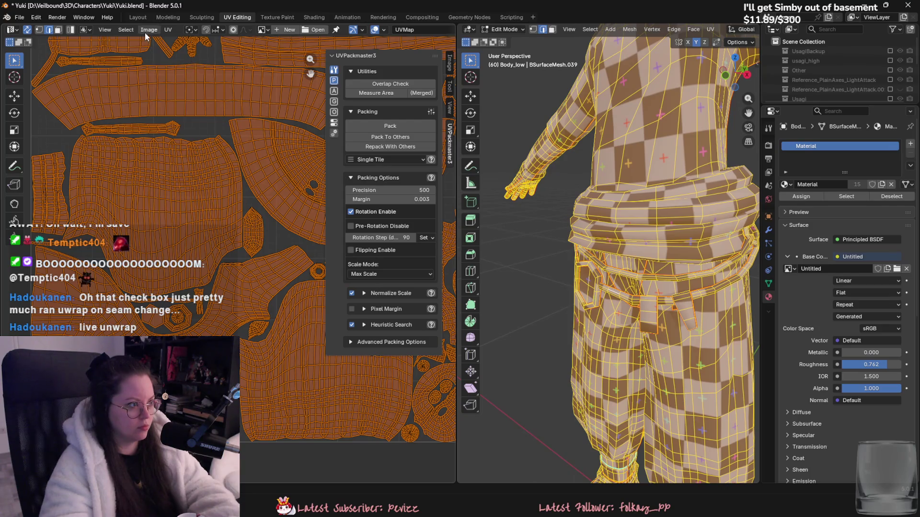
left_click(126, 30)
left_click(135, 178)
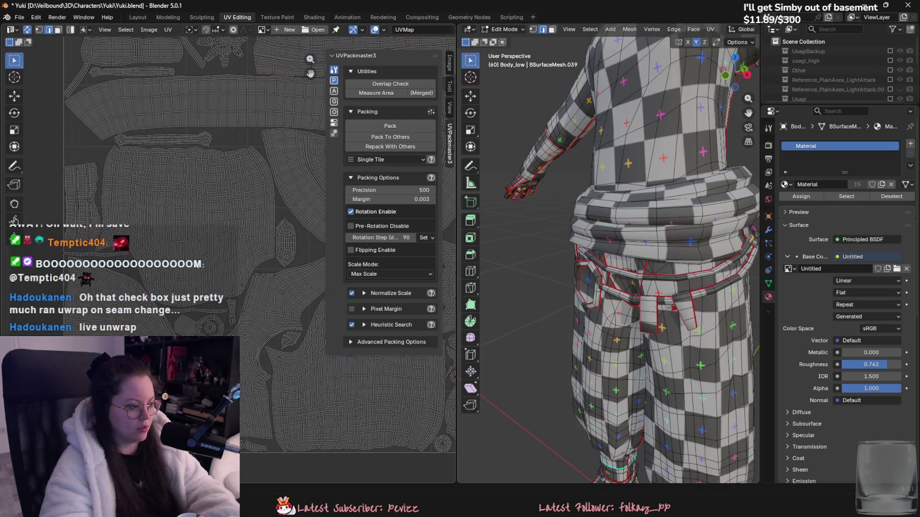
middle_click_drag(647, 287, 623, 287)
scroll(623, 287, "down", 2)
middle_click_drag(133, 281, 222, 273)
scroll(221, 274, "up", 5)
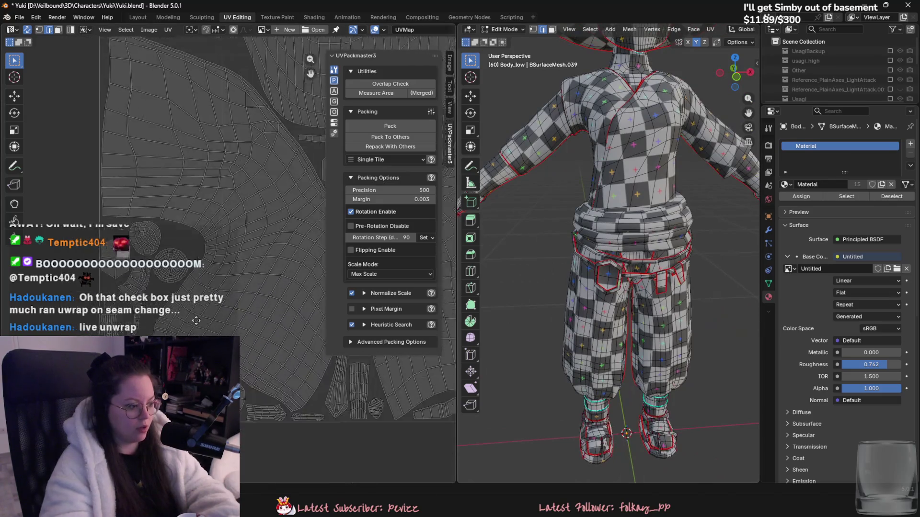
mouse_move(574, 225)
middle_mouse_down()
mouse_move(626, 223)
mouse_move(548, 220)
middle_mouse_up()
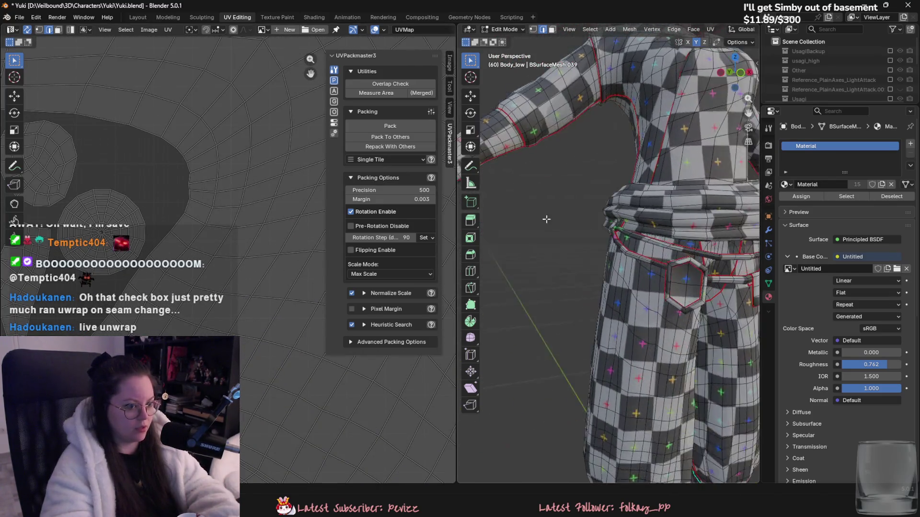
scroll(548, 220, "down", 2)
scroll(130, 226, "down", 5)
scroll(129, 226, "up", 6)
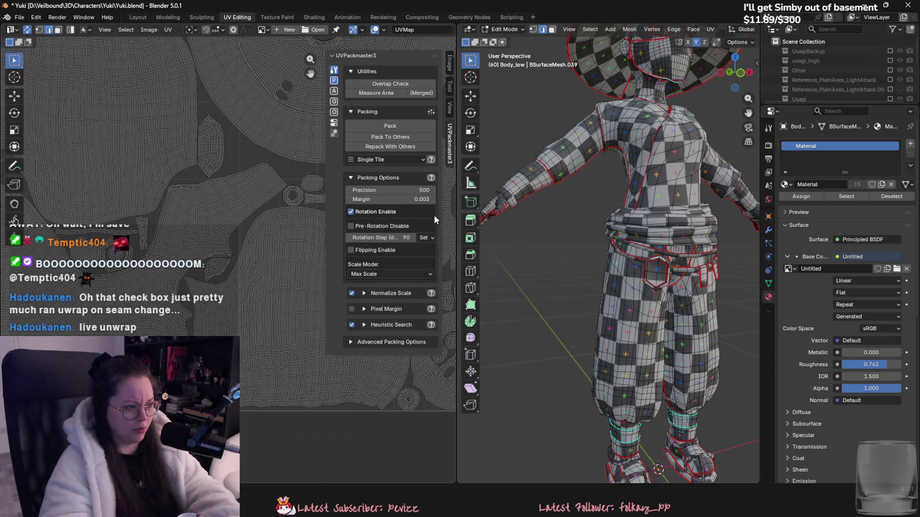
key("alt+Tab")
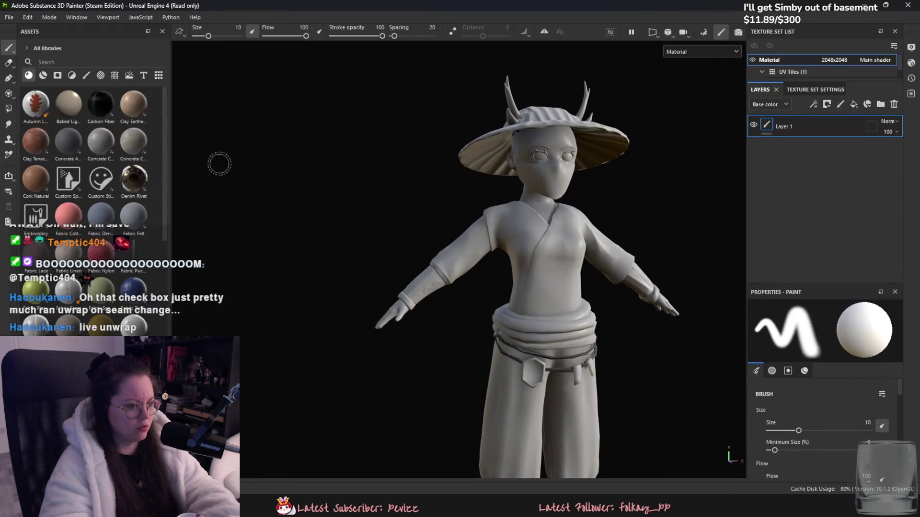
Set Ambient occlusion's Ignore Backface to By Mesh Name and Self Occlusion to Only Same Mesh Name.
left_click(703, 32)
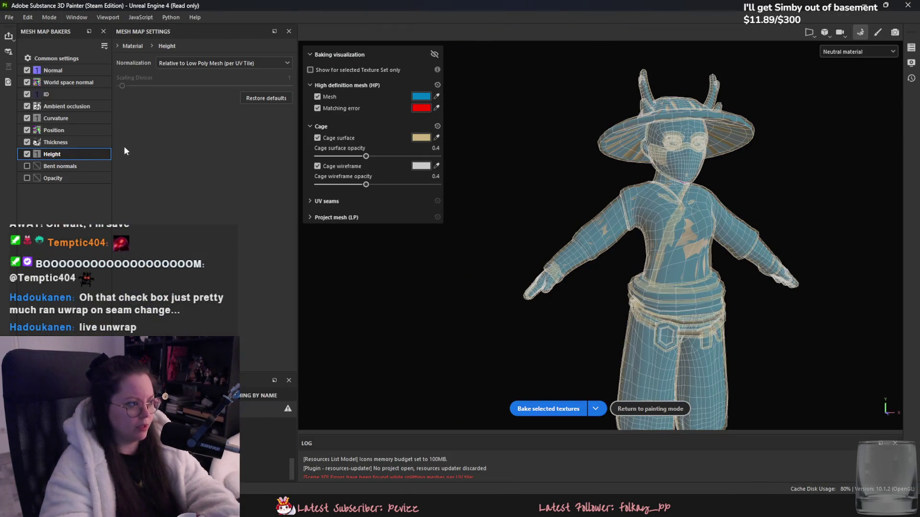
left_click(79, 109)
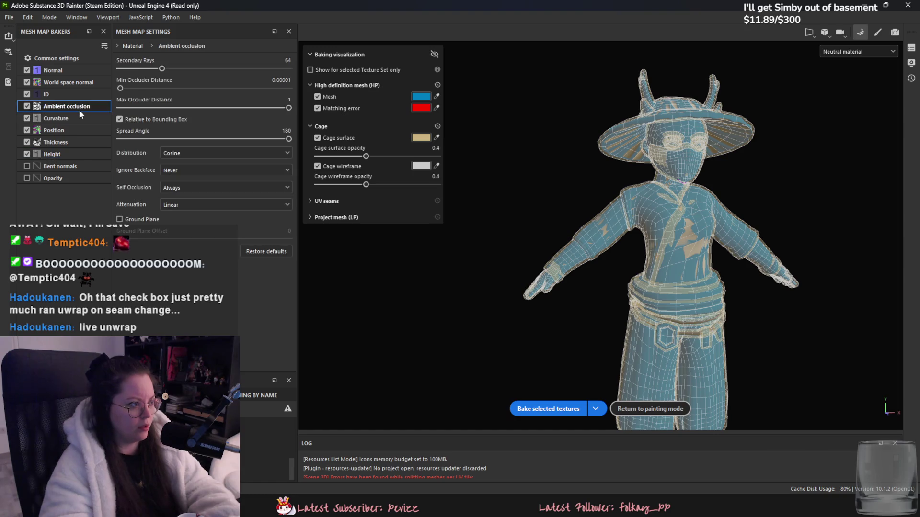
left_click(205, 168)
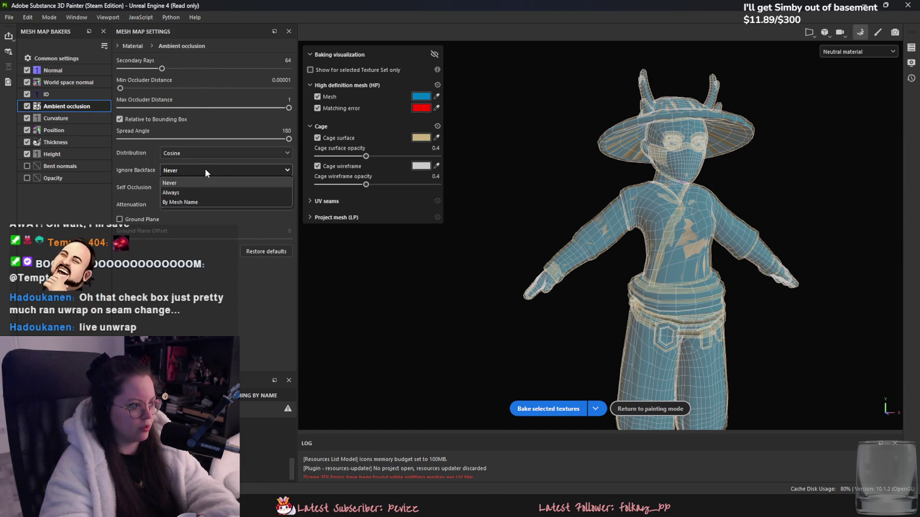
left_click(205, 168)
left_click(205, 169)
left_click(216, 207)
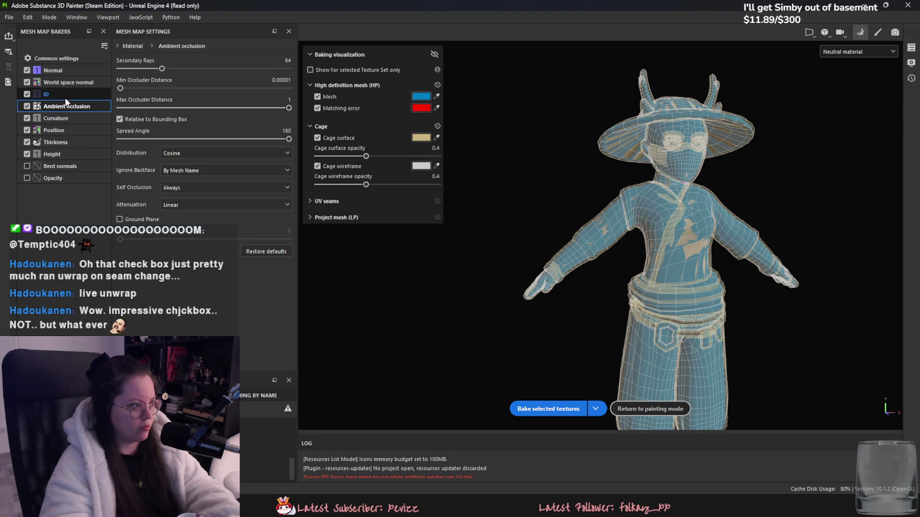
left_click(197, 189)
left_click(197, 189)
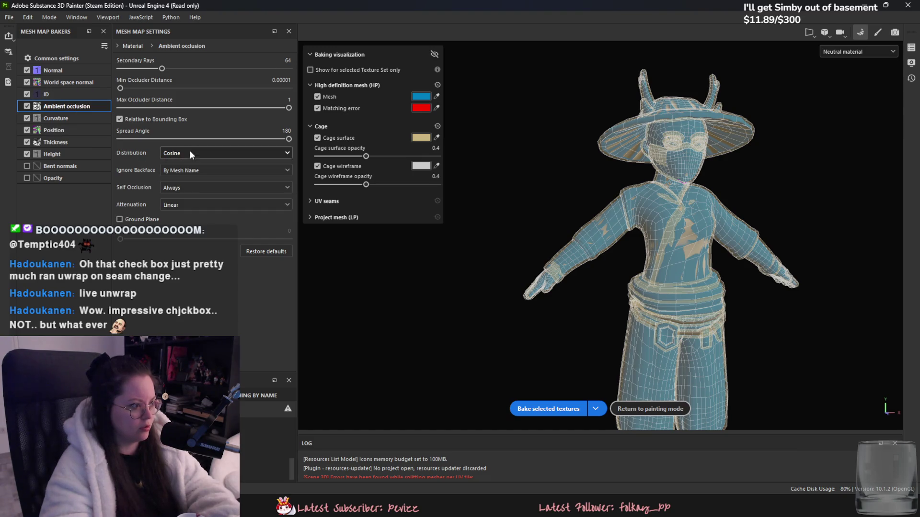
left_click(192, 187)
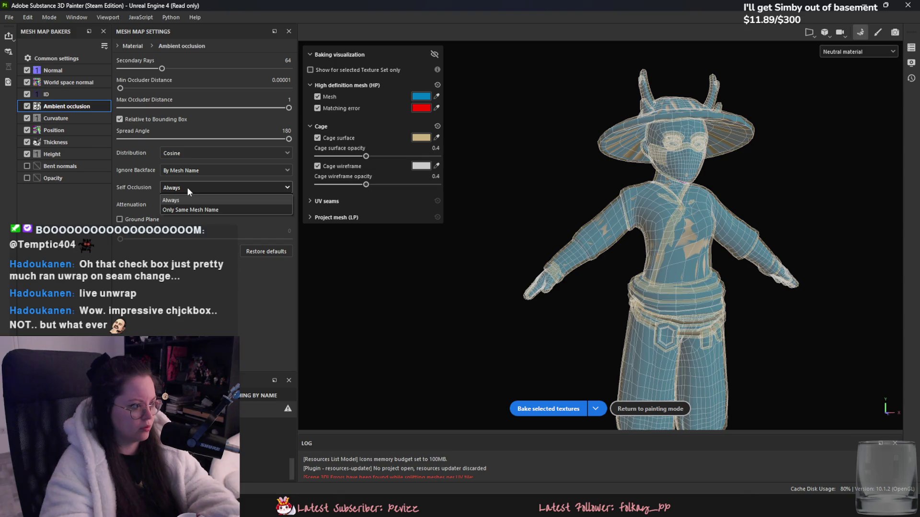
left_click(191, 211)
Set the Thickness baker's Self Occlusion to Only Same Mesh Name as well.
left_click(71, 82)
left_click(79, 70)
left_click(85, 127)
left_click(85, 142)
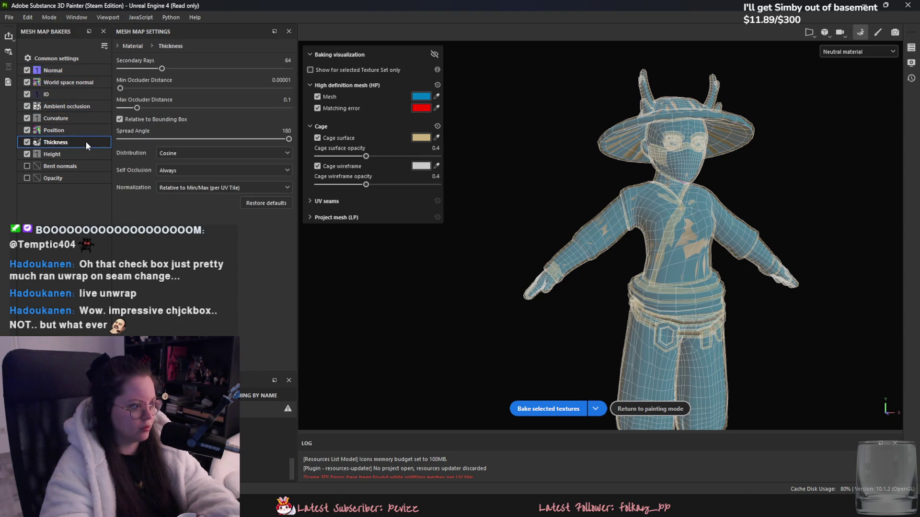
left_click(171, 172)
left_click(168, 193)
left_click(74, 154)
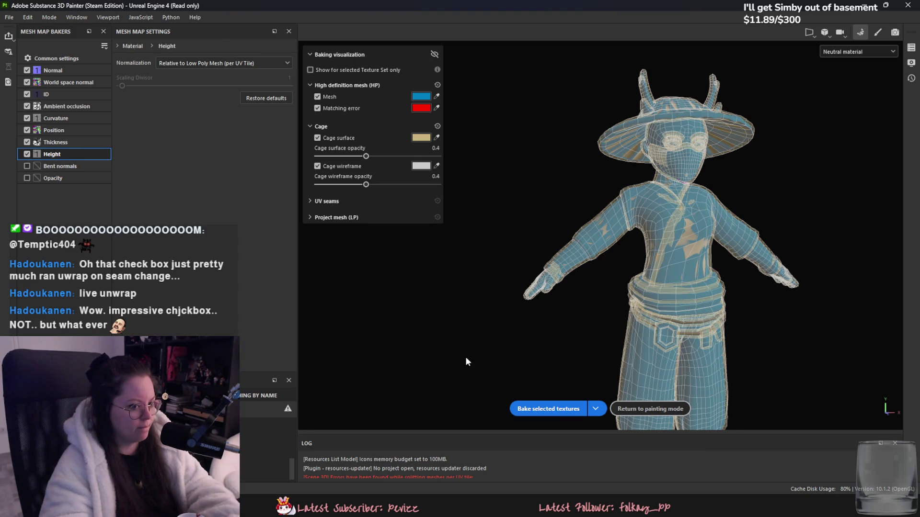
Bake the selected mesh maps for the body, viewed around the hip and belt.
scroll(551, 302, "up", 5)
left_click_drag(562, 313, 381, 290, "alt")
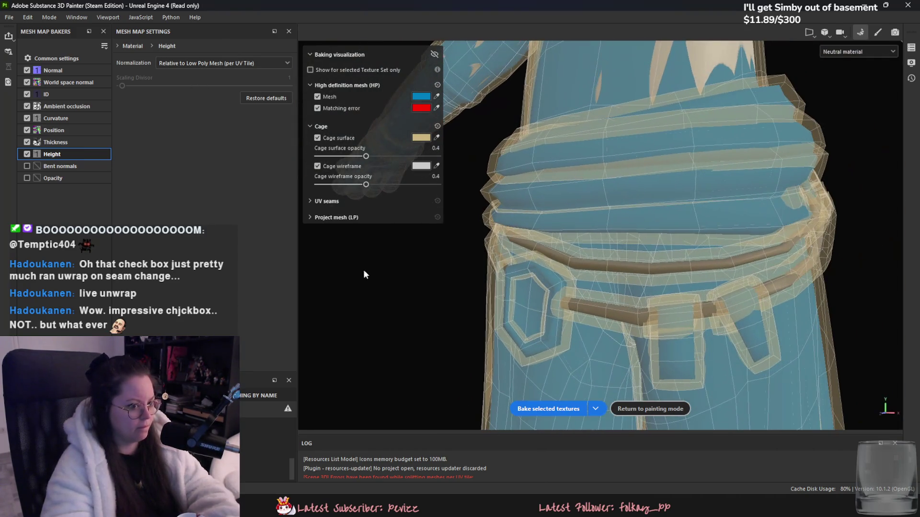
left_click(548, 409)
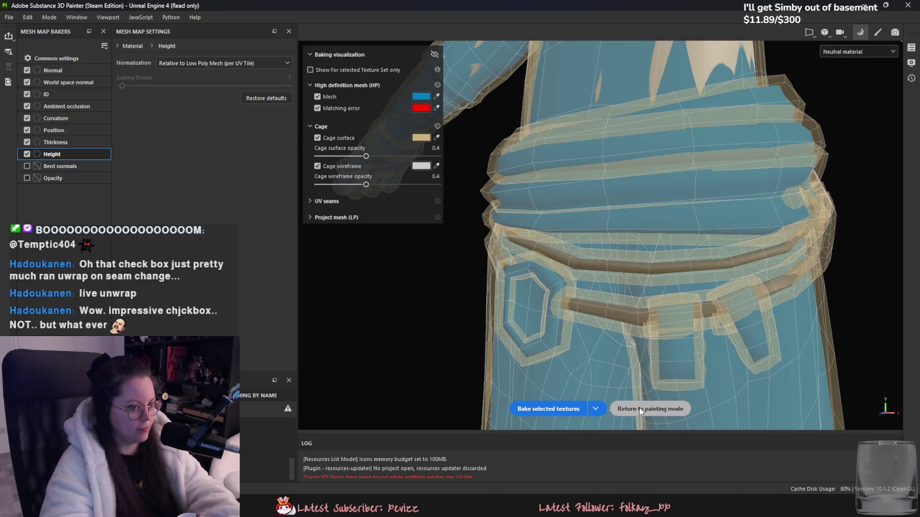
Inspect the baked belt in painting mode, return to baking setup, then go to Blender.
left_click(640, 409)
mouse_move(639, 407)
left_mouse_down("alt")
mouse_move(534, 407)
mouse_move(428, 378)
mouse_move(679, 117)
left_mouse_up("alt")
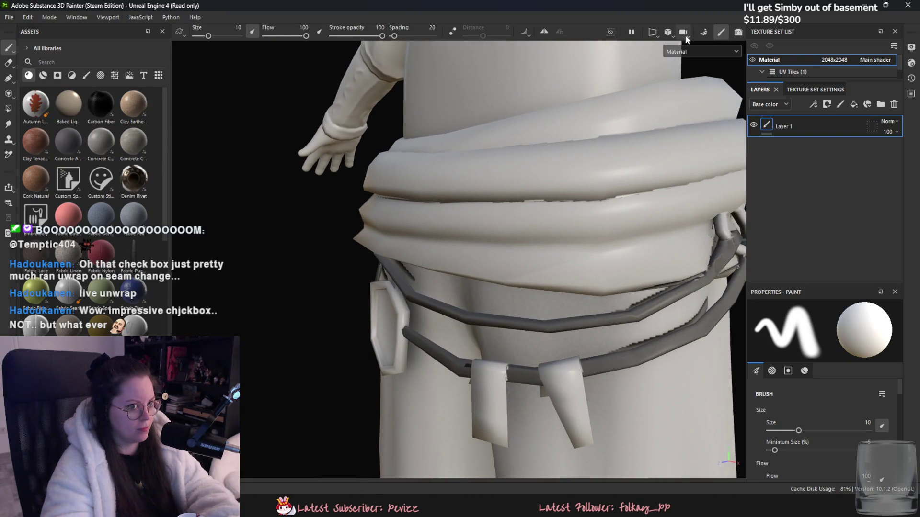
left_click(703, 32)
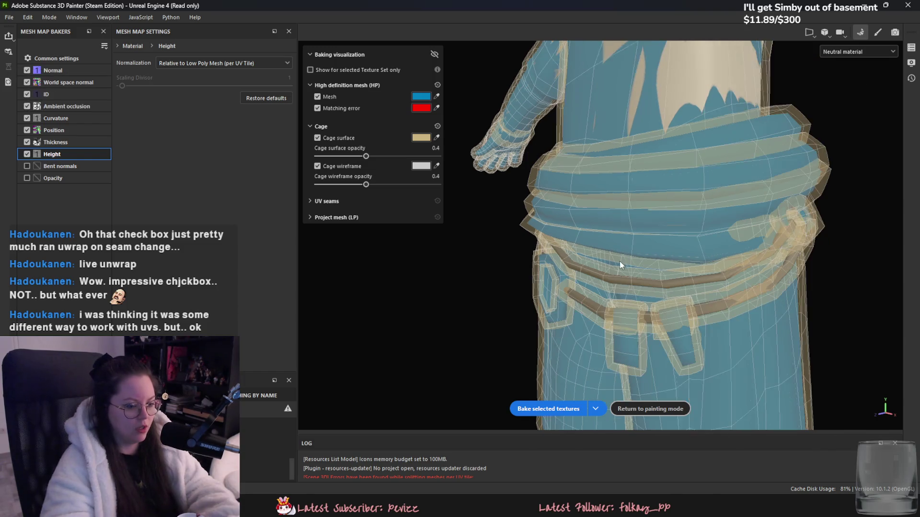
key("alt+Tab")
Select all of Body_low and review the UV unwrap options.
scroll(607, 282, "down", 5)
key("a")
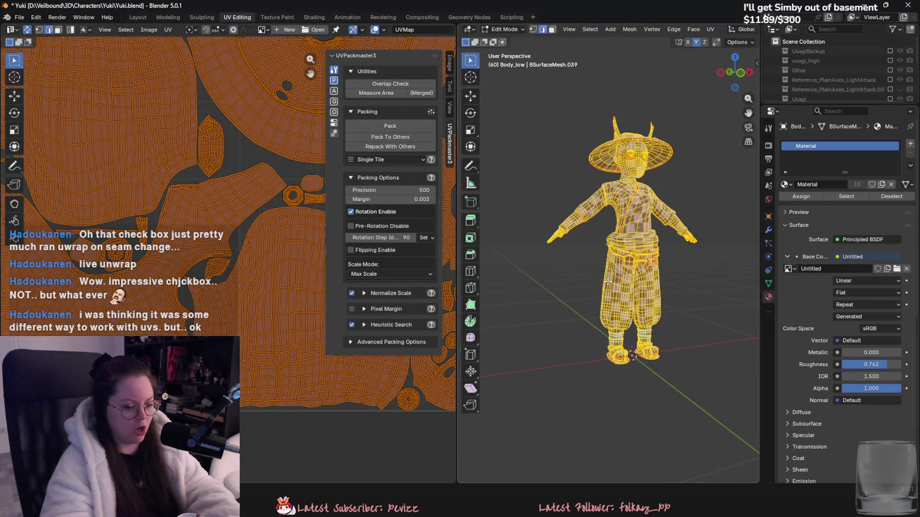
key("u")
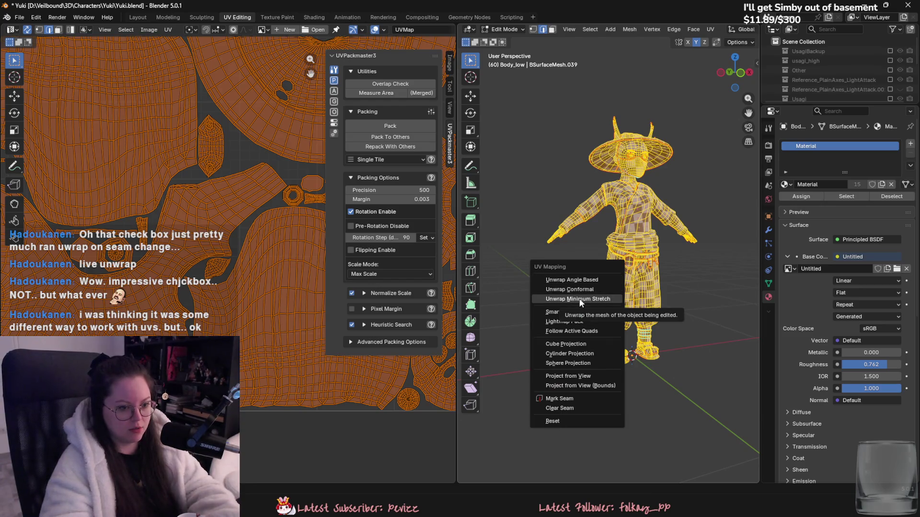
scroll(609, 236, "down", 3)
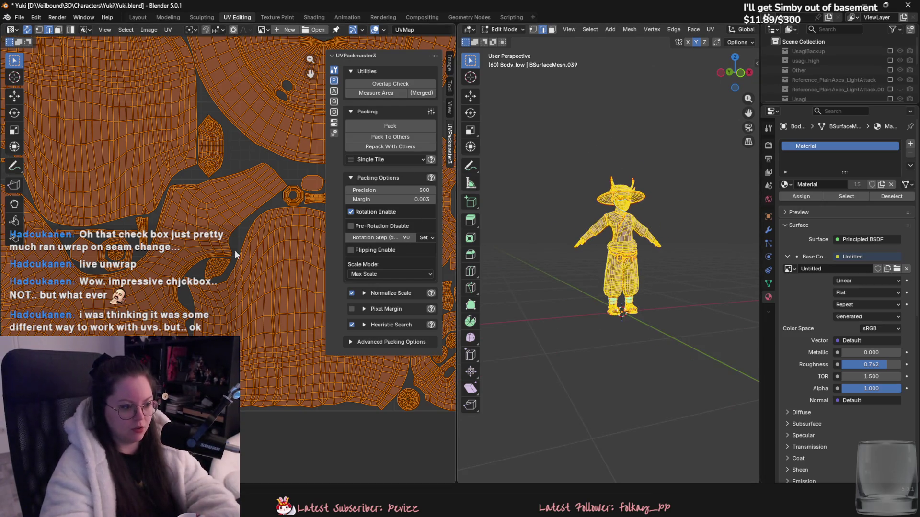
scroll(235, 249, "down", 8)
scroll(227, 267, "up", 5)
Compare Substance Painter's bake view with Blender, ending back in Substance Painter.
key("alt+Tab")
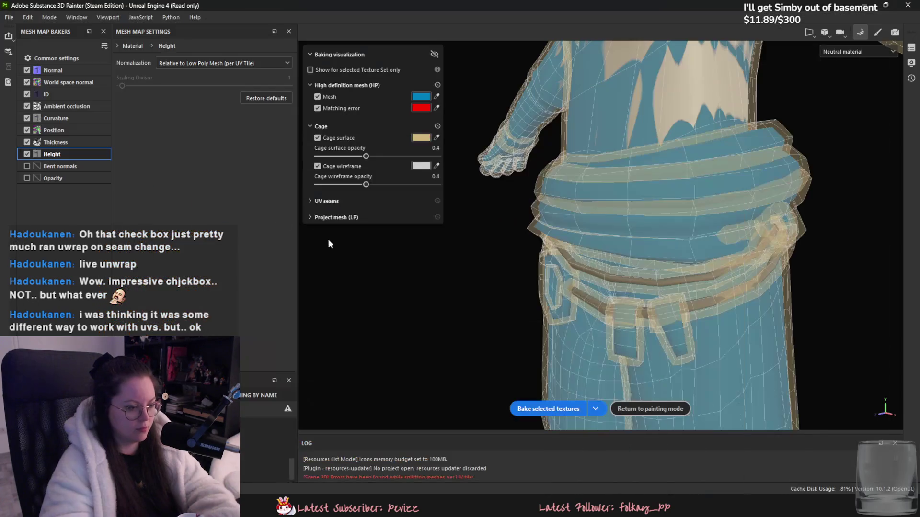
key("alt+Tab")
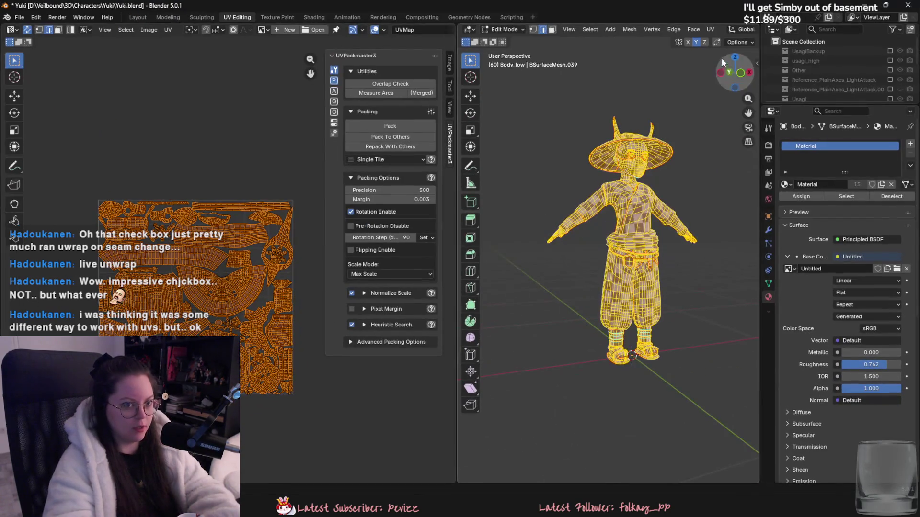
scroll(594, 336, "down", 2)
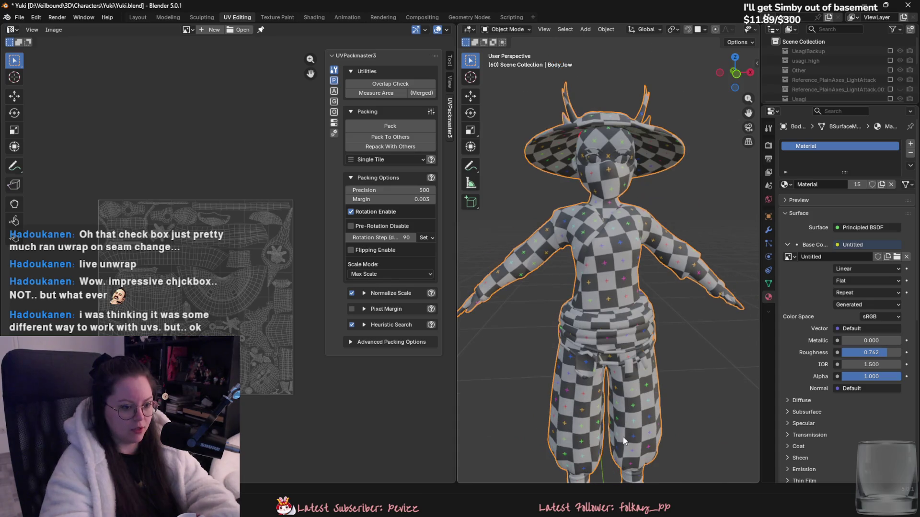
scroll(582, 392, "up", 4)
key("alt+Tab")
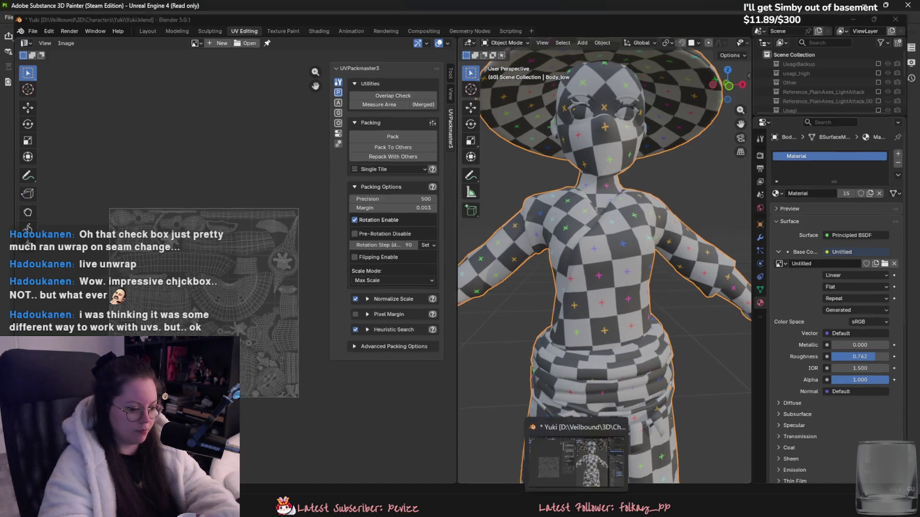